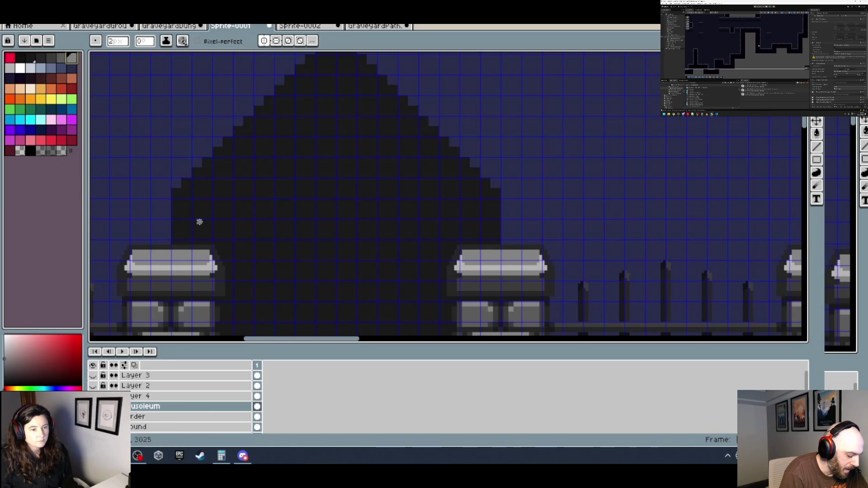
Enlarge the brush to 3 px and pan the view to the fence and mausoleum.
{"action": "key", "text": "plus"}
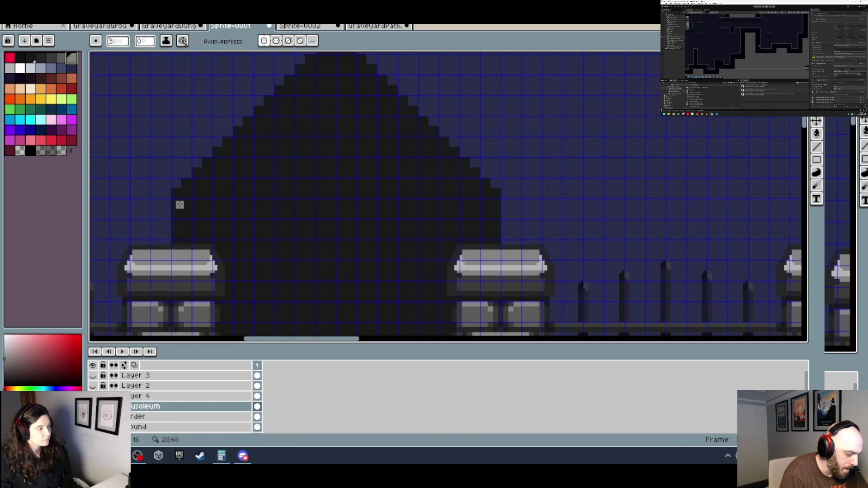
{"action": "scroll", "coordinate": [180, 202], "scroll_direction": "up", "scroll_amount": 1}
{"action": "scroll", "coordinate": [224, 192], "scroll_direction": "down", "scroll_amount": 2}
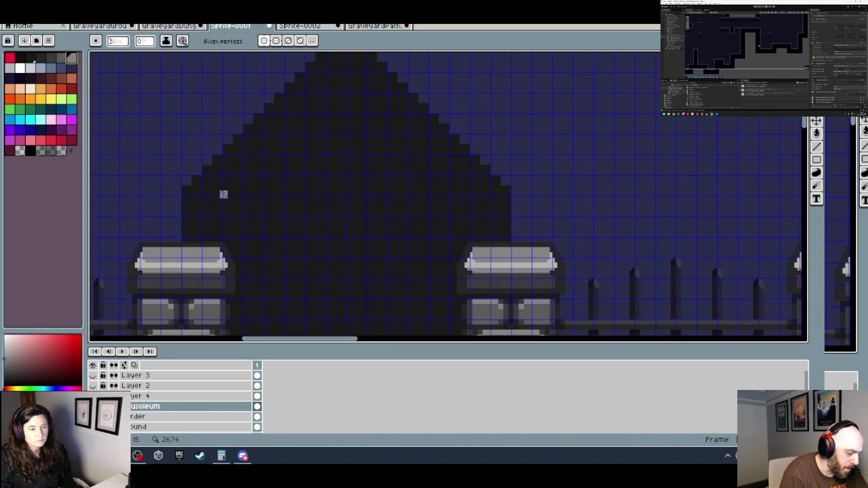
{"action": "left_click_drag", "start_coordinate": [221, 228], "coordinate": [300, 184]}
{"action": "scroll", "coordinate": [300, 185], "scroll_direction": "down", "scroll_amount": 2}
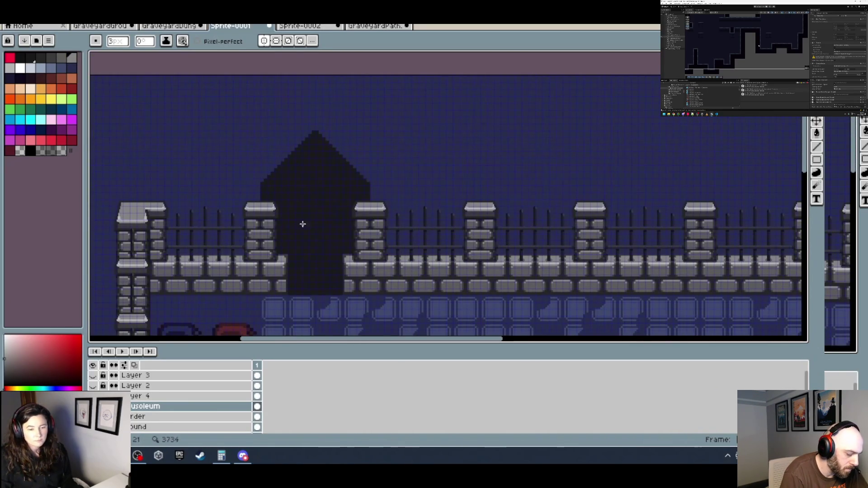
{"action": "scroll", "coordinate": [306, 267], "scroll_direction": "up", "scroll_amount": 3}
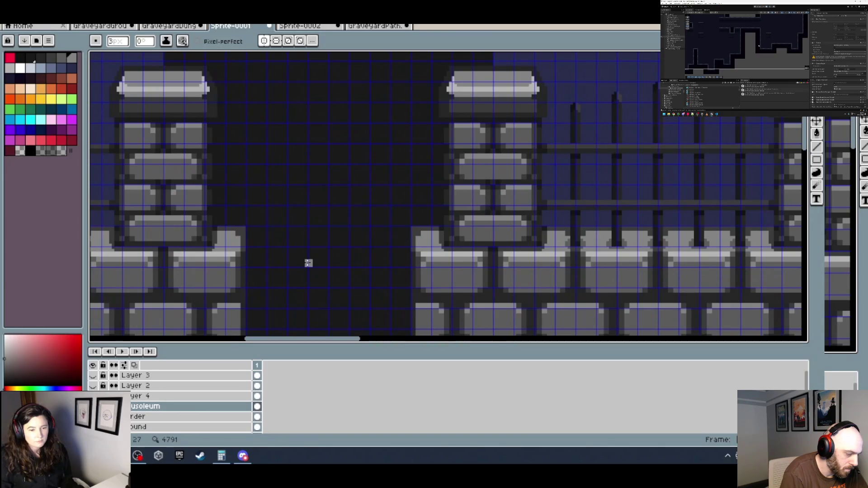
{"action": "scroll", "coordinate": [311, 246], "scroll_direction": "down", "scroll_amount": 3}
{"action": "scroll", "coordinate": [452, 244], "scroll_direction": "right", "scroll_amount": 5}
Sample the dark mausoleum colour, set a 4 px pencil, and draw a vertical line down its front.
{"action": "key", "text": "i"}
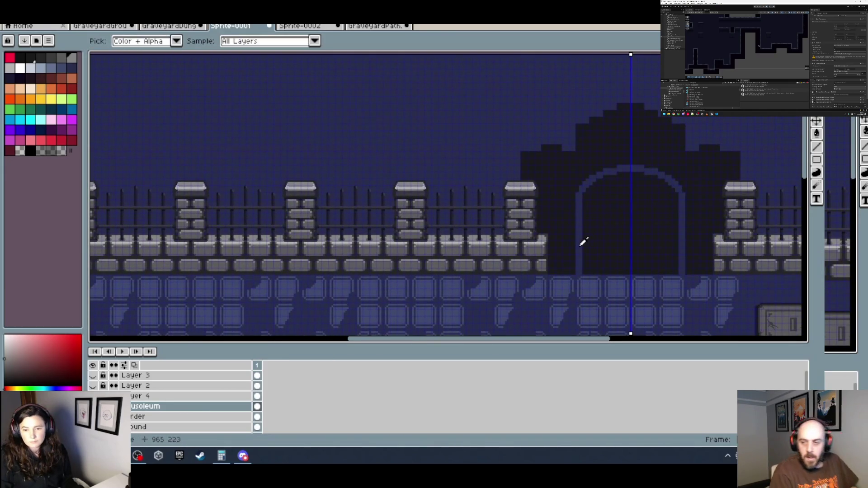
{"action": "left_click", "coordinate": [584, 242]}
{"action": "key", "text": "b"}
{"action": "scroll", "coordinate": [389, 234], "scroll_direction": "up", "scroll_amount": 3}
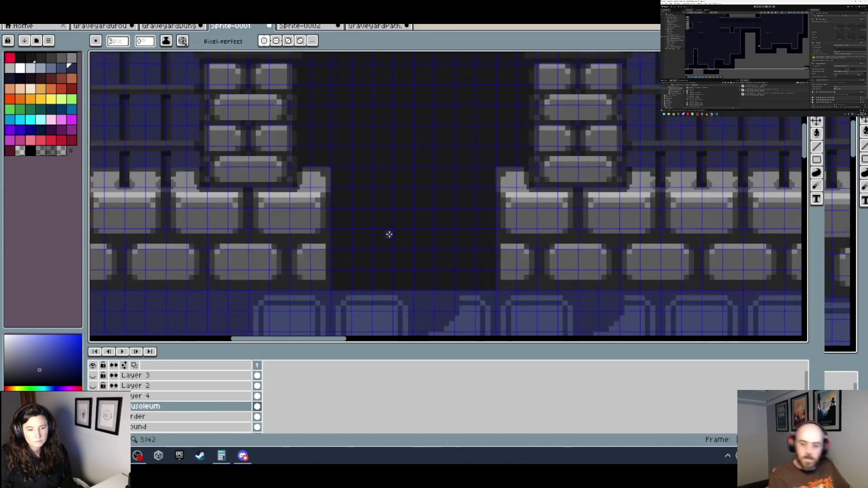
{"action": "key", "text": "plus"}
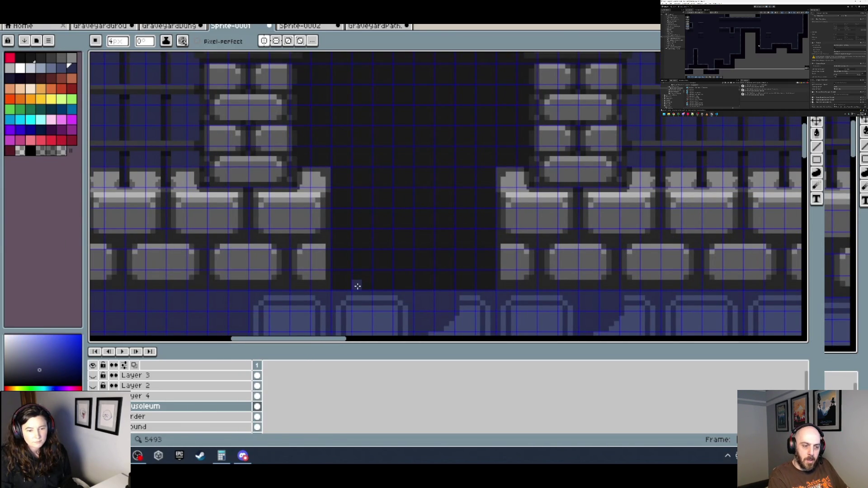
{"action": "scroll", "coordinate": [352, 186], "scroll_direction": "up", "scroll_amount": 2}
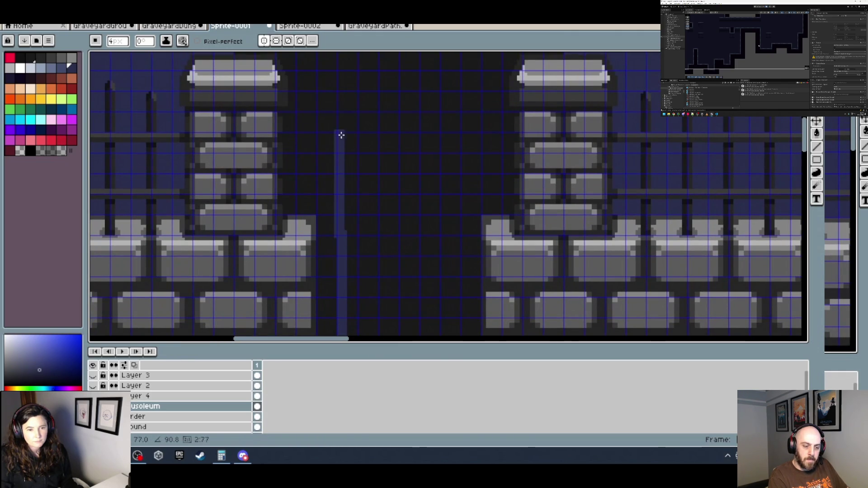
{"action": "left_click", "coordinate": [342, 113], "text": "shift"}
Pan along the fence to centre the pointed mausoleum in view.
{"action": "scroll", "coordinate": [361, 137], "scroll_direction": "down", "scroll_amount": 3}
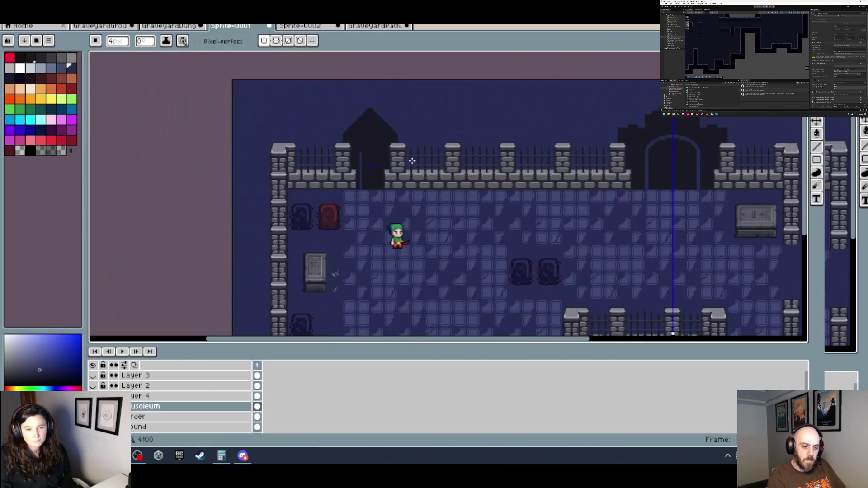
{"action": "left_click_drag", "start_coordinate": [412, 160], "coordinate": [188, 181]}
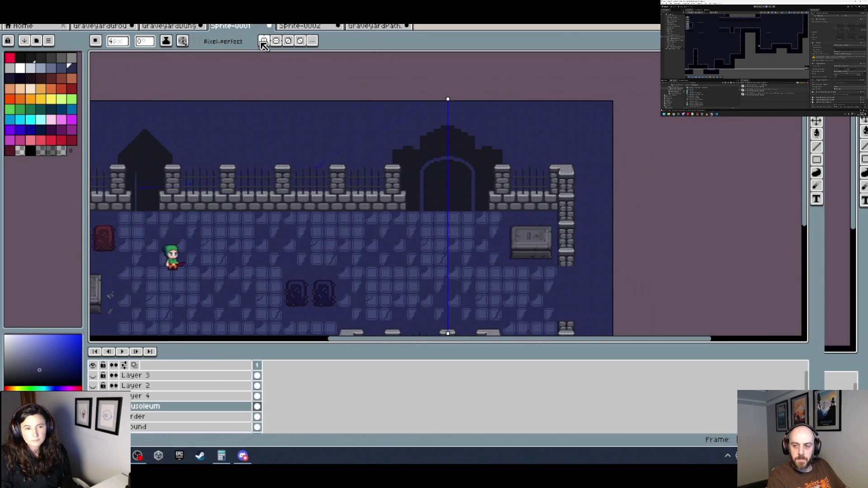
{"action": "scroll", "coordinate": [409, 161], "scroll_direction": "up", "scroll_amount": 3}
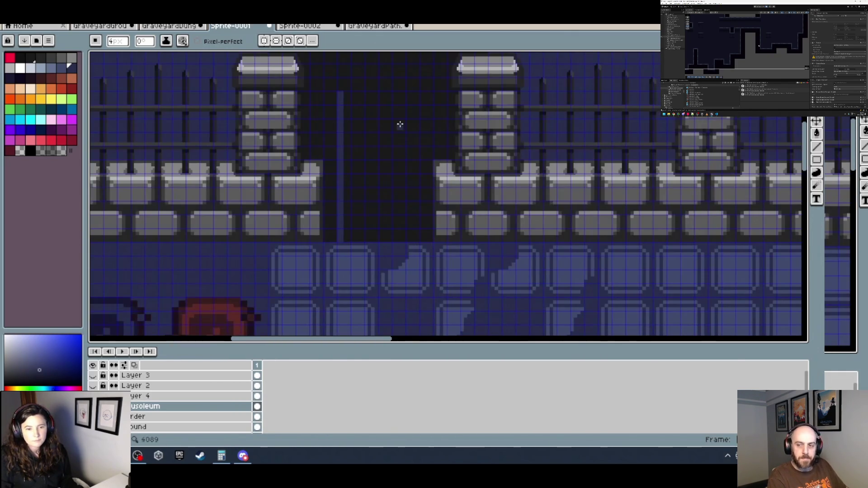
{"action": "scroll", "coordinate": [401, 221], "scroll_direction": "up", "scroll_amount": 1}
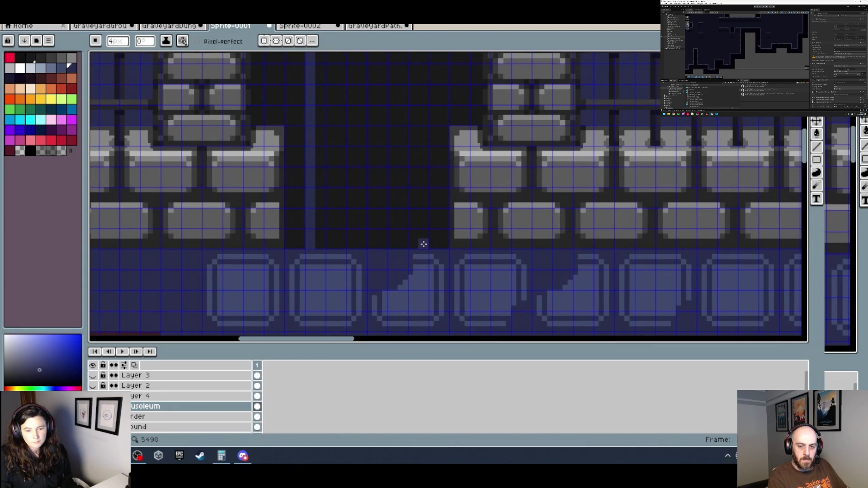
{"action": "scroll", "coordinate": [411, 159], "scroll_direction": "down", "scroll_amount": 2}
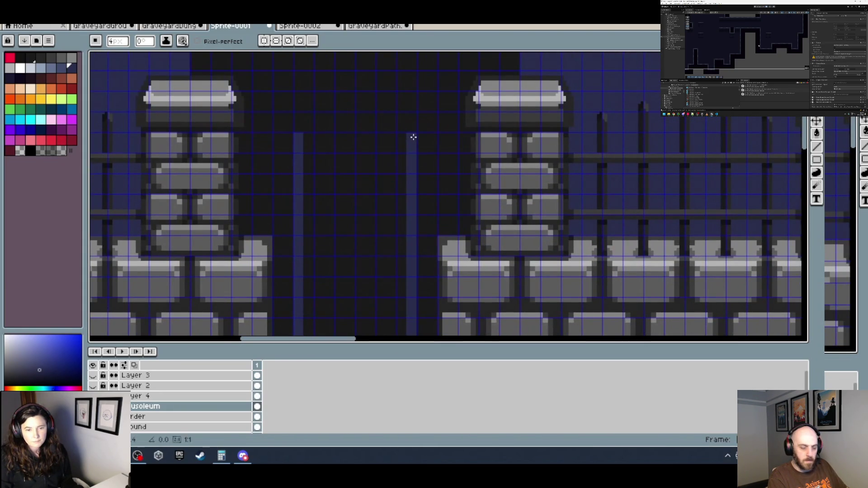
{"action": "scroll", "coordinate": [410, 167], "scroll_direction": "down", "scroll_amount": 1}
{"action": "scroll", "coordinate": [368, 195], "scroll_direction": "down", "scroll_amount": 2}
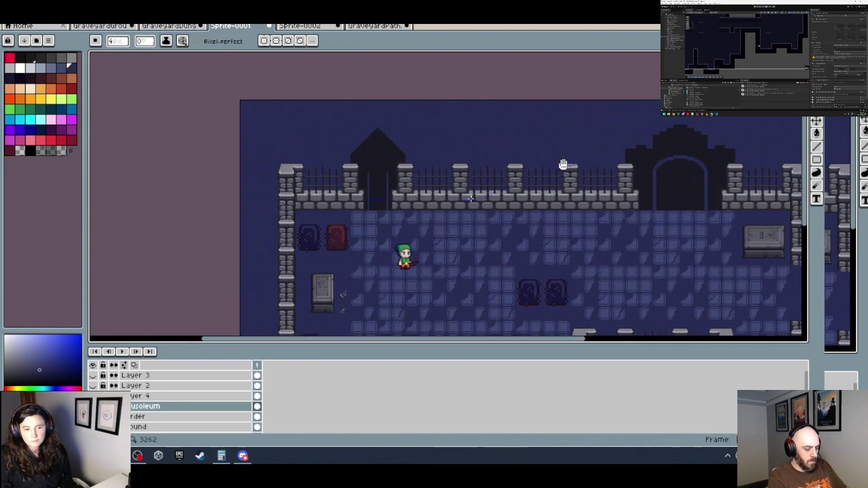
{"action": "scroll", "coordinate": [472, 195], "scroll_direction": "down", "scroll_amount": 2}
{"action": "scroll", "coordinate": [508, 182], "scroll_direction": "up", "scroll_amount": 2}
{"action": "scroll", "coordinate": [513, 172], "scroll_direction": "up", "scroll_amount": 4}
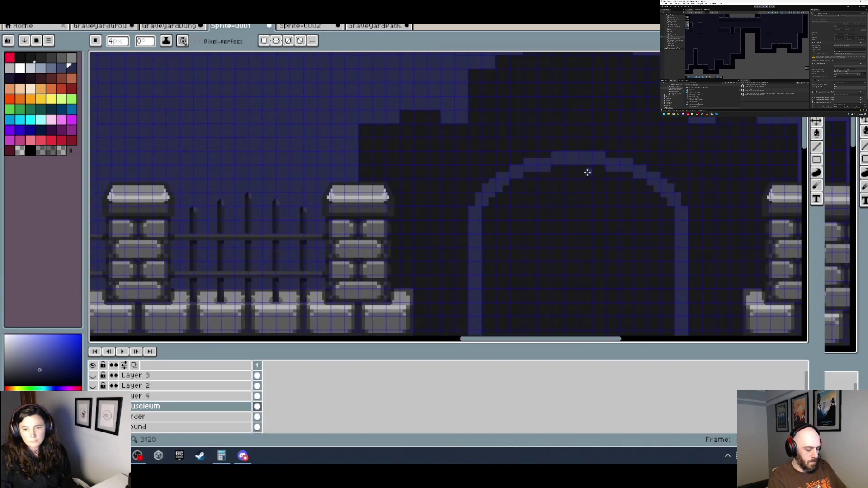
{"action": "scroll", "coordinate": [555, 185], "scroll_direction": "down", "scroll_amount": 3}
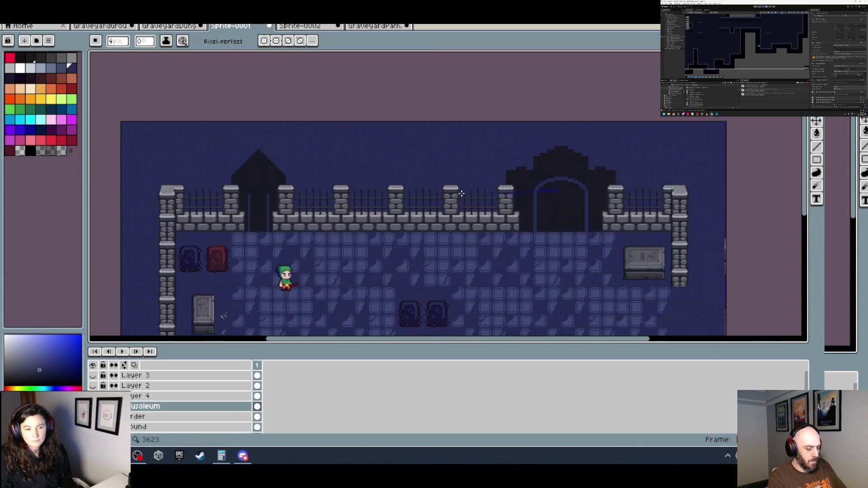
{"action": "scroll", "coordinate": [529, 175], "scroll_direction": "up", "scroll_amount": 3}
{"action": "left_click_drag", "start_coordinate": [319, 204], "coordinate": [620, 188]}
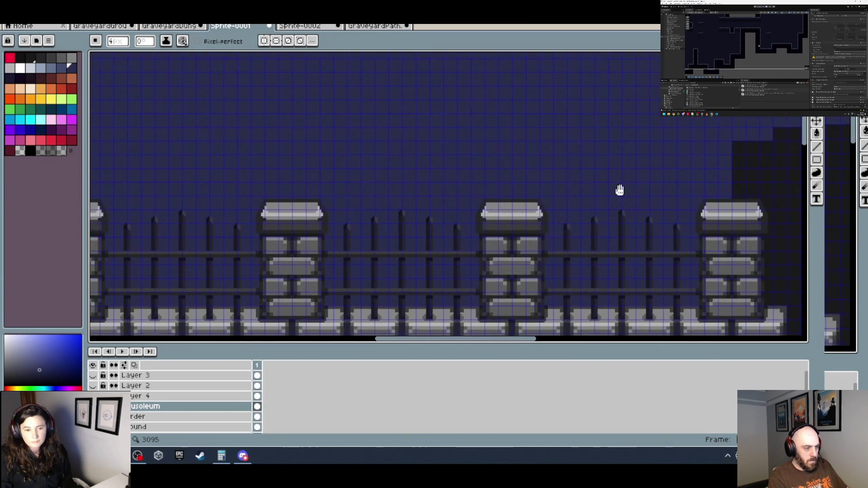
{"action": "left_click_drag", "start_coordinate": [225, 174], "coordinate": [626, 178]}
{"action": "left_click_drag", "start_coordinate": [205, 184], "coordinate": [374, 184]}
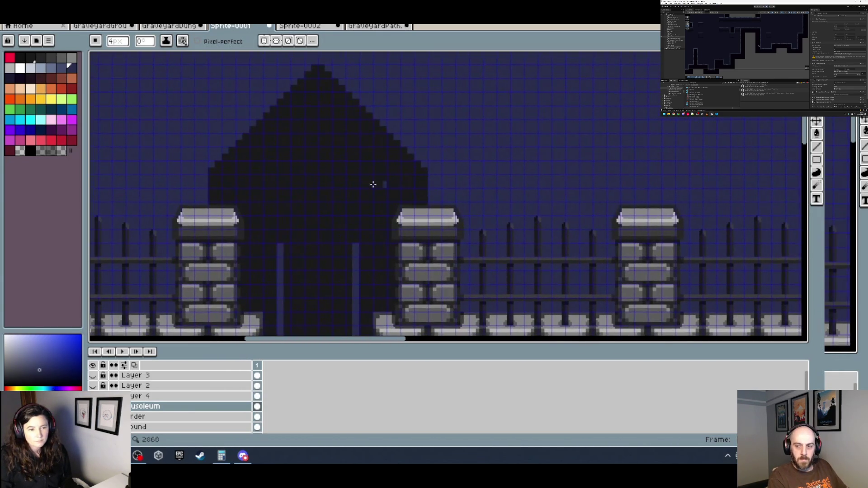
{"action": "scroll", "coordinate": [312, 180], "scroll_direction": "up", "scroll_amount": 1}
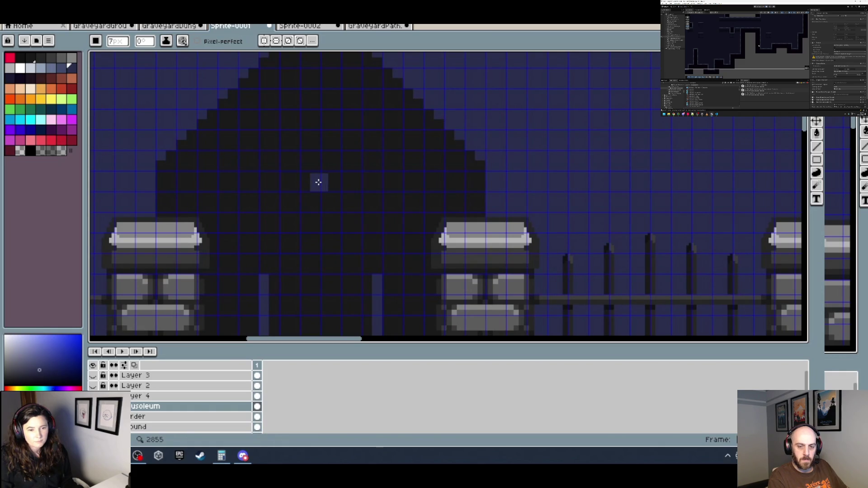
Reduce the brush to 5 px and move the mirror axis to the pointed mausoleum's centre.
{"action": "key", "text": "minus"}
{"action": "key", "text": "minus"}
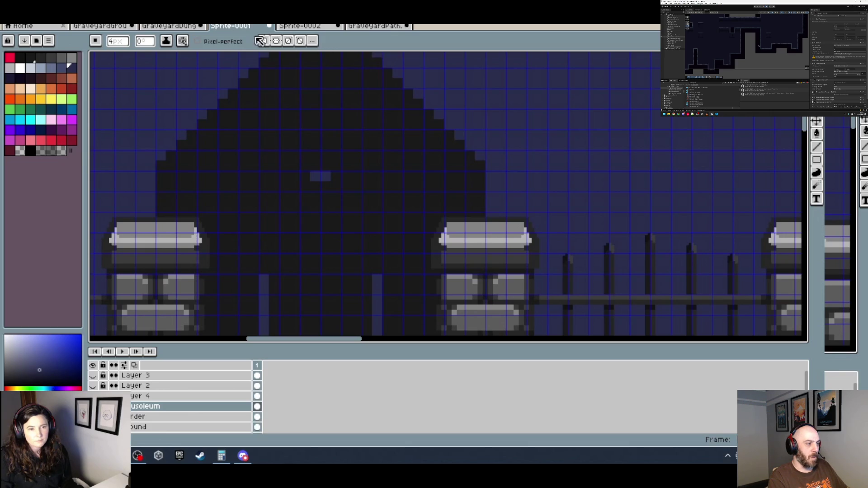
{"action": "scroll", "coordinate": [452, 181], "scroll_direction": "down", "scroll_amount": 5}
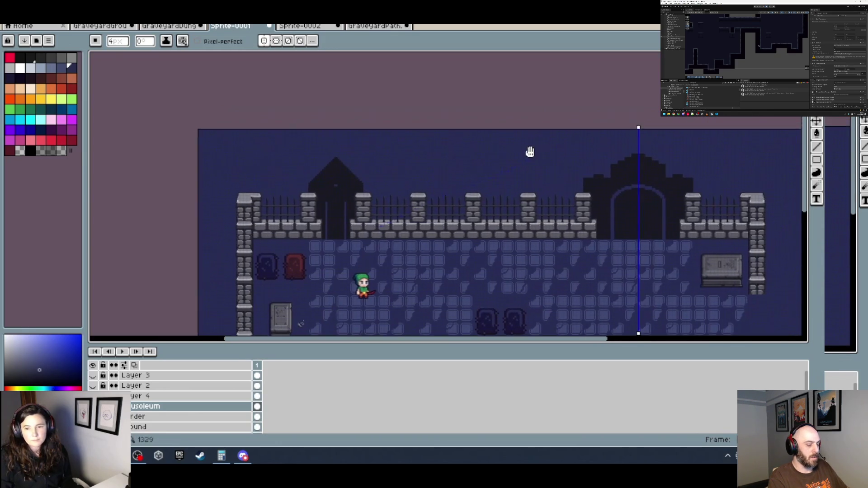
{"action": "mouse_move", "coordinate": [638, 125]}
{"action": "left_mouse_down"}
{"action": "mouse_move", "coordinate": [310, 117]}
{"action": "mouse_move", "coordinate": [335, 117]}
{"action": "left_mouse_up"}
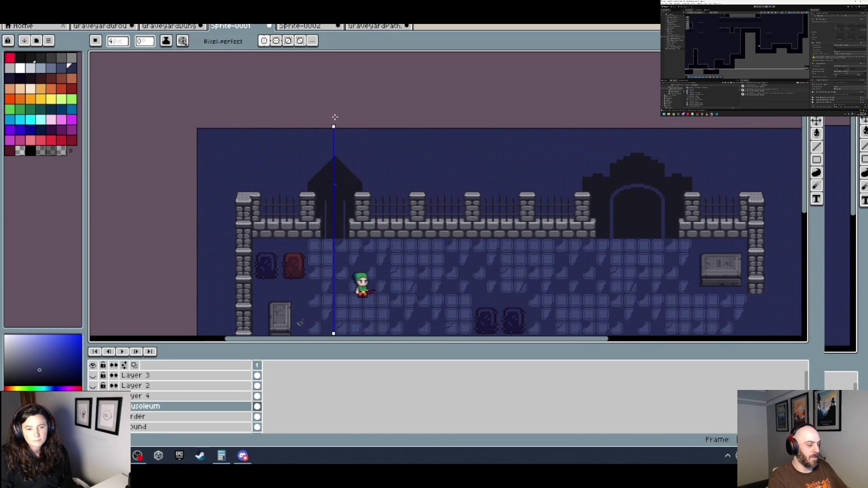
{"action": "scroll", "coordinate": [333, 124], "scroll_direction": "up", "scroll_amount": 4}
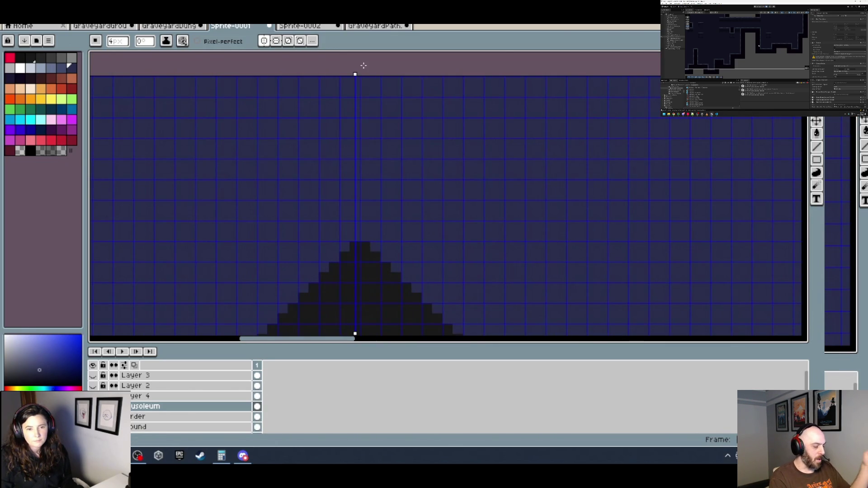
Undo two stray arch pixels, keeping only the starter pixels.
{"action": "scroll", "coordinate": [395, 188], "scroll_direction": "down", "scroll_amount": 3}
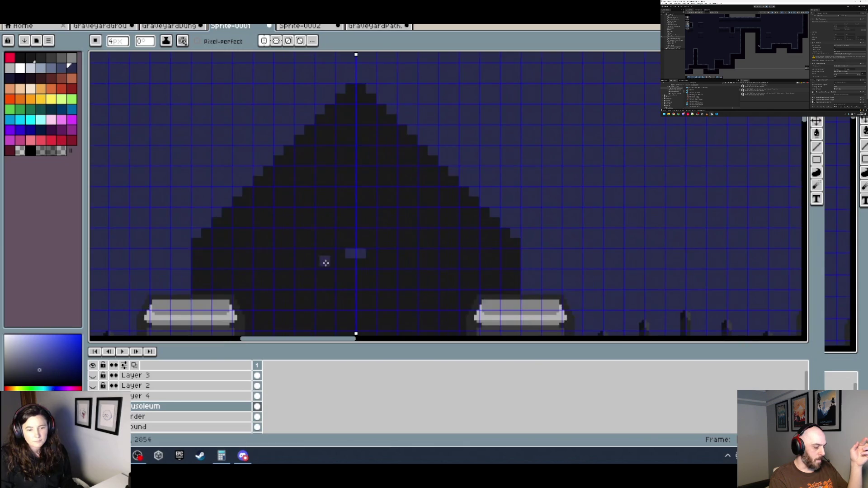
{"action": "scroll", "coordinate": [386, 239], "scroll_direction": "up", "scroll_amount": 4}
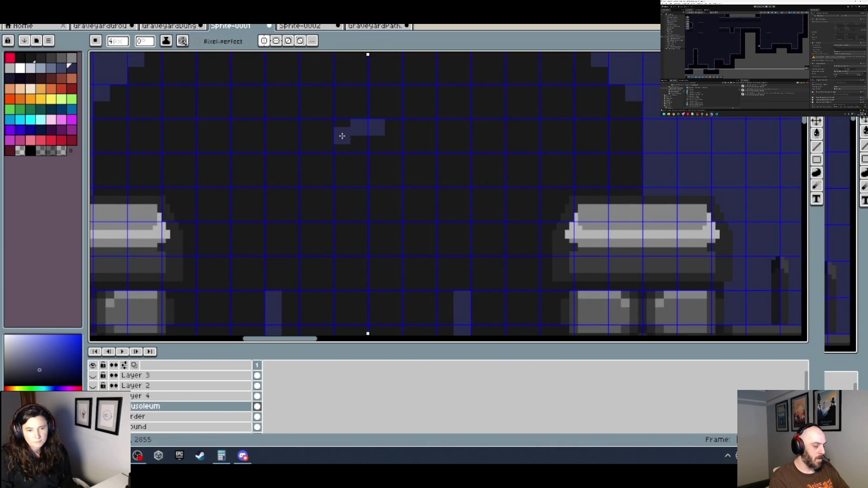
{"action": "key", "text": "ctrl+z"}
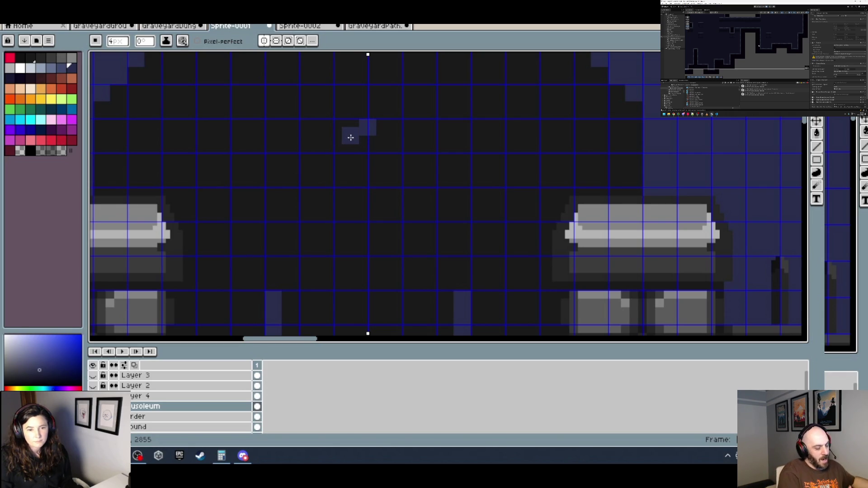
{"action": "key", "text": "ctrl+z"}
Pencil the mirrored curved top of the door arch, undoing one stray pixel.
{"action": "left_click_drag", "start_coordinate": [360, 131], "coordinate": [344, 143]}
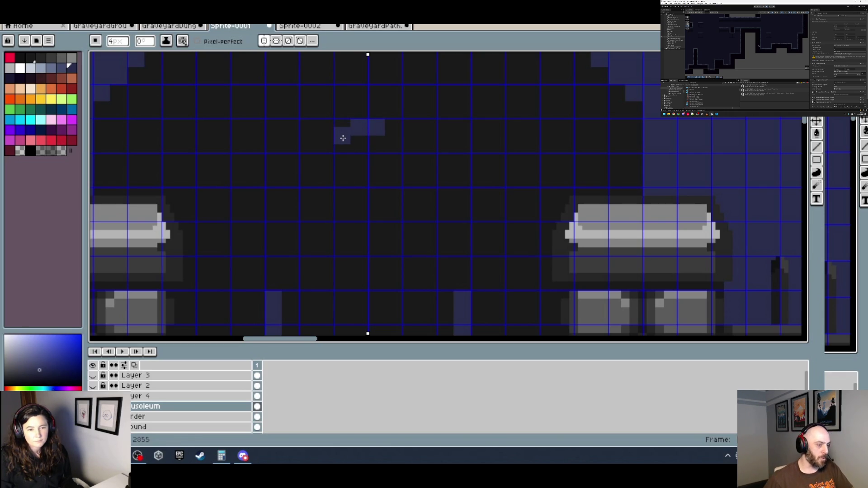
{"action": "left_click", "coordinate": [394, 135]}
{"action": "left_click", "coordinate": [325, 140]}
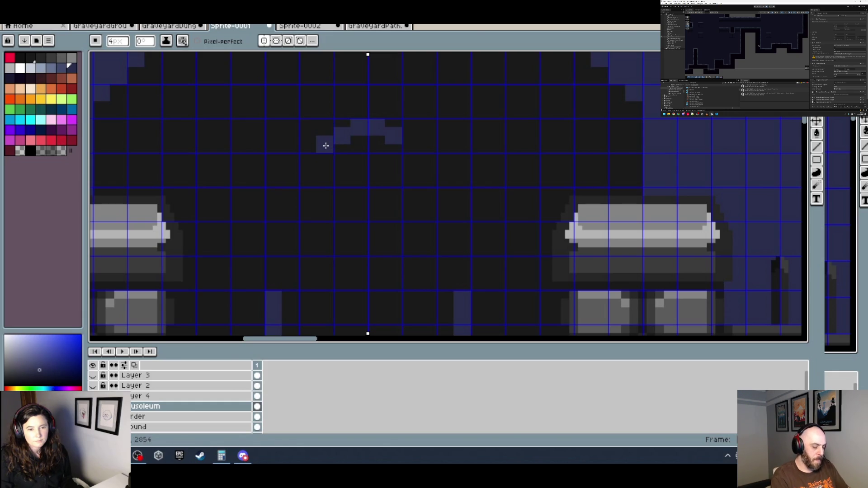
{"action": "left_click", "coordinate": [325, 145]}
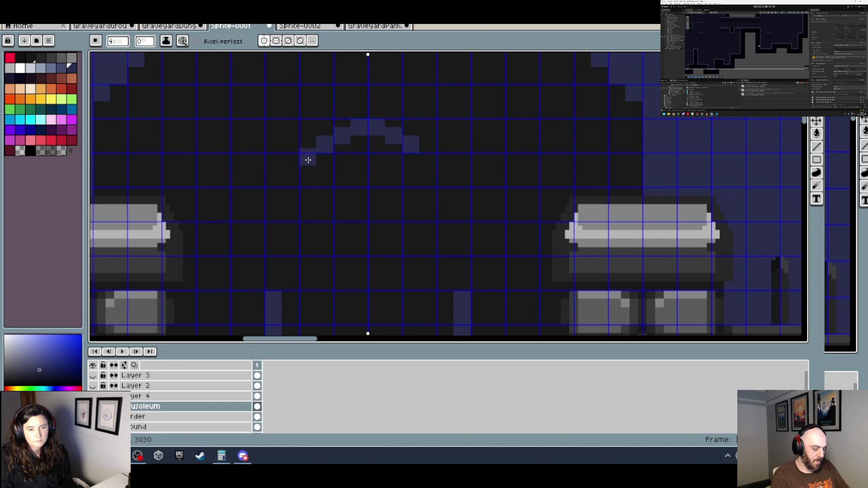
{"action": "left_click", "coordinate": [307, 154]}
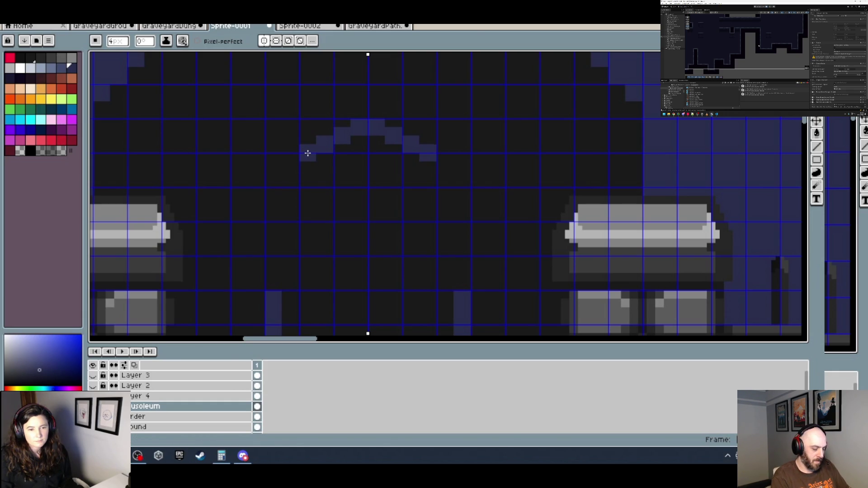
{"action": "left_click", "coordinate": [291, 163]}
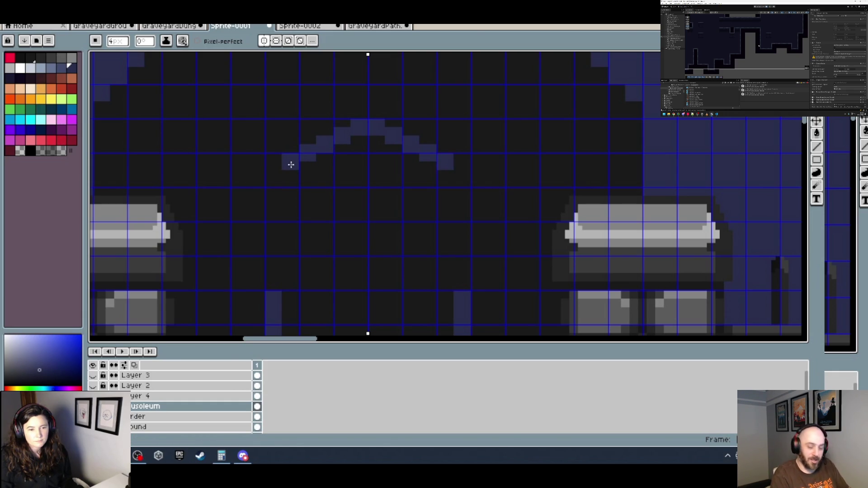
{"action": "key", "text": "ctrl+z"}
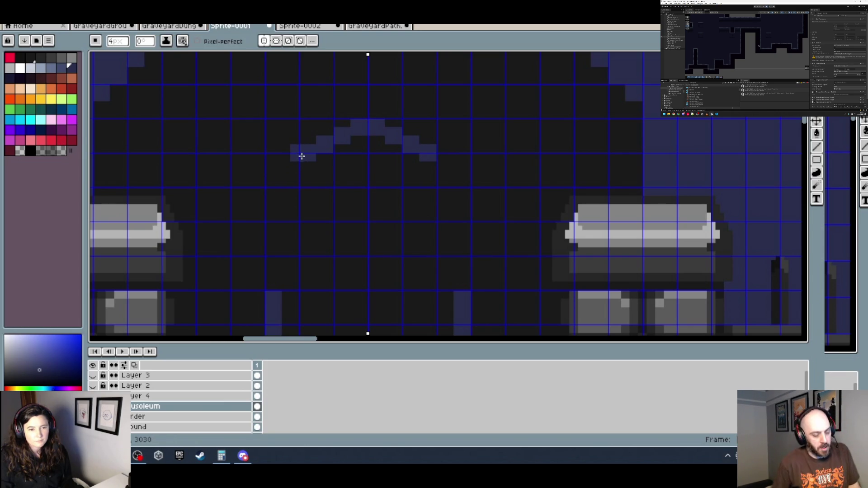
{"action": "left_click", "coordinate": [299, 165]}
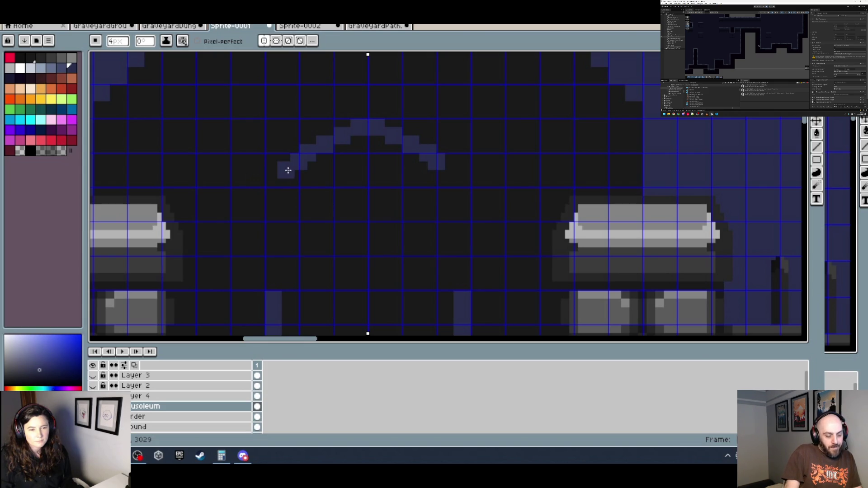
{"action": "left_click", "coordinate": [290, 170]}
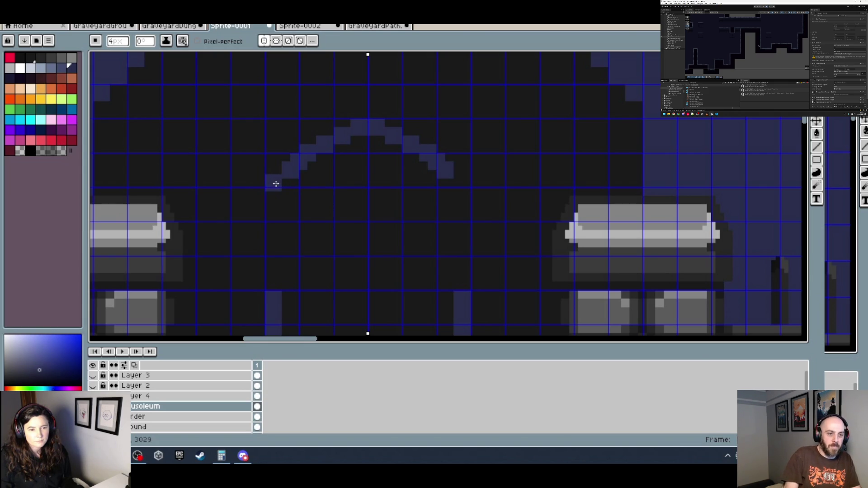
{"action": "left_click", "coordinate": [283, 179]}
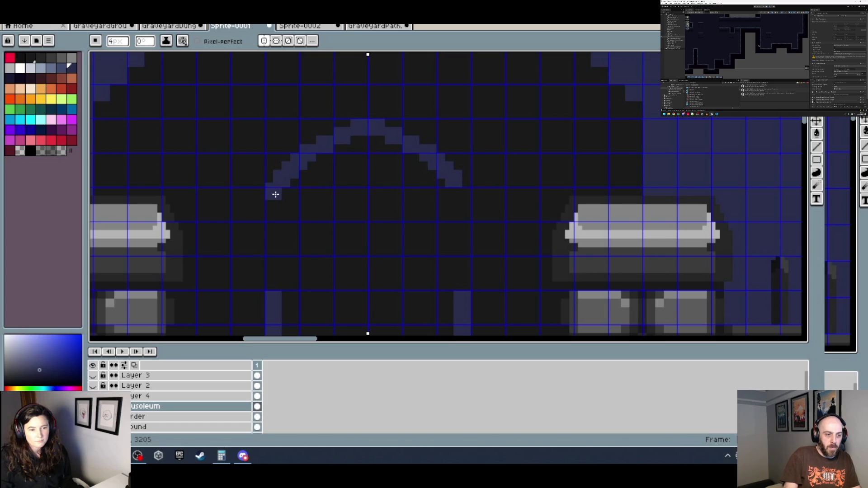
{"action": "left_click", "coordinate": [276, 189]}
Draw the arch's straight vertical sides down to the ground.
{"action": "scroll", "coordinate": [265, 240], "scroll_direction": "down", "scroll_amount": 1}
{"action": "scroll", "coordinate": [267, 240], "scroll_direction": "up", "scroll_amount": 1}
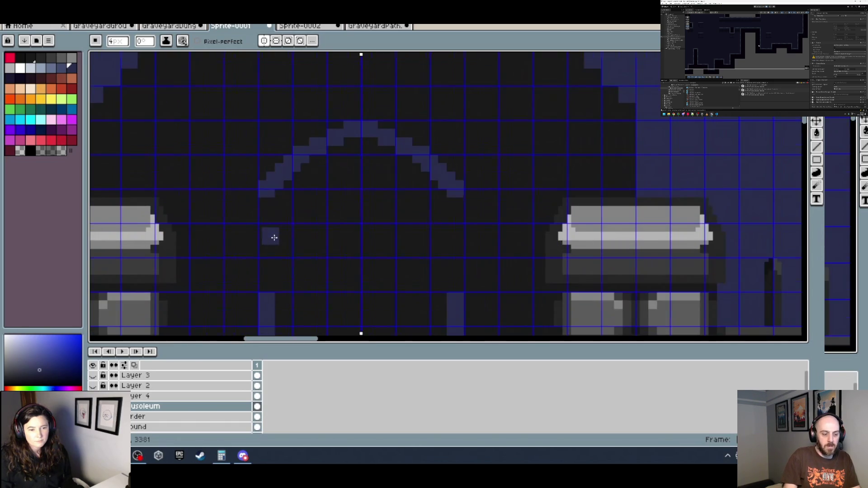
{"action": "left_click_drag", "start_coordinate": [269, 206], "coordinate": [254, 285]}
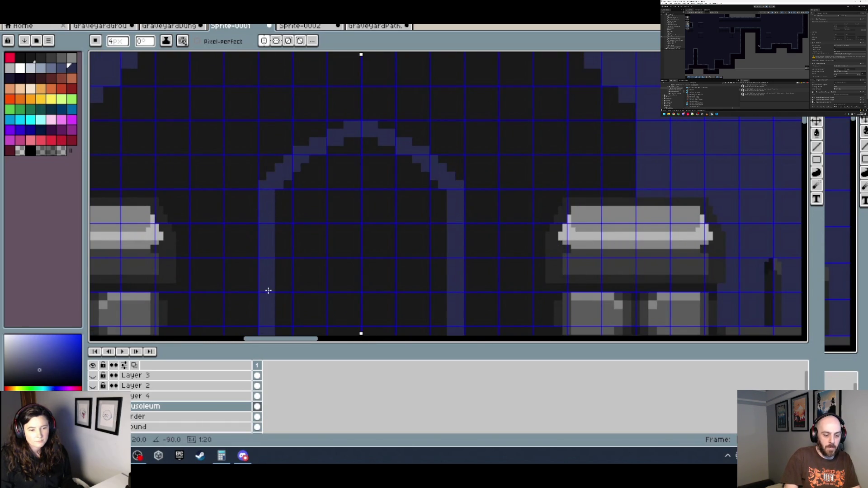
{"action": "scroll", "coordinate": [266, 291], "scroll_direction": "down", "scroll_amount": 3}
{"action": "scroll", "coordinate": [313, 204], "scroll_direction": "down", "scroll_amount": 3}
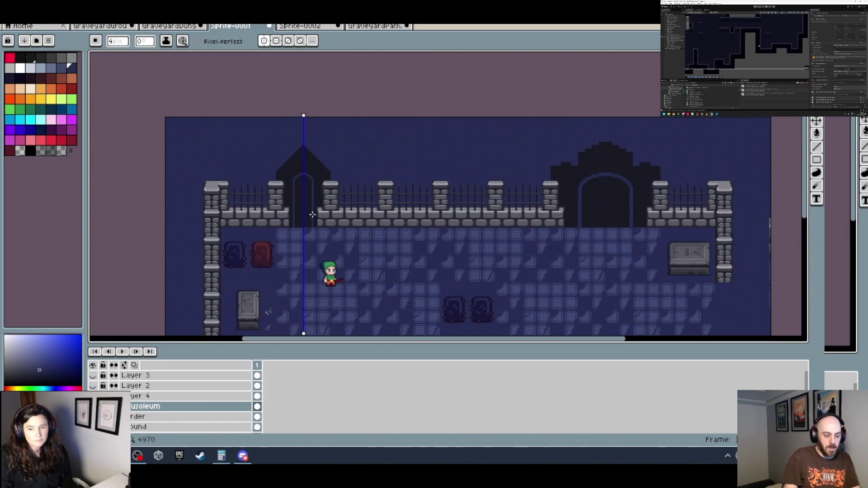
{"action": "scroll", "coordinate": [308, 217], "scroll_direction": "up", "scroll_amount": 5}
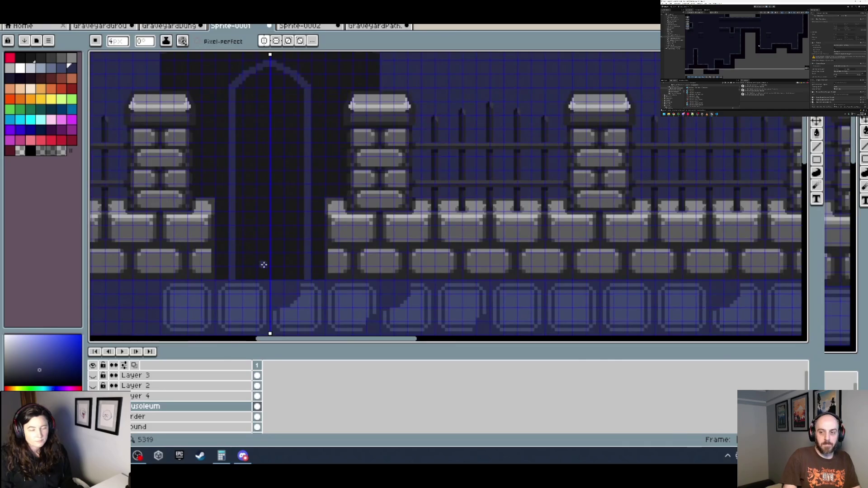
{"action": "scroll", "coordinate": [285, 130], "scroll_direction": "up", "scroll_amount": 3}
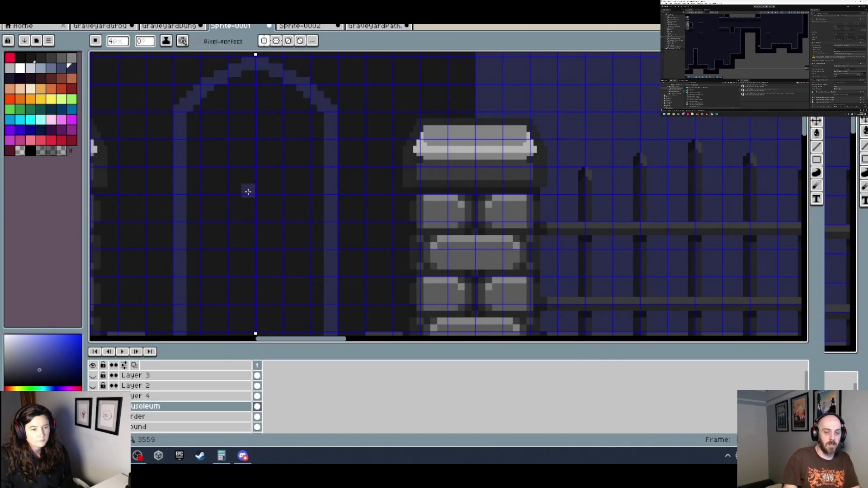
{"action": "scroll", "coordinate": [247, 192], "scroll_direction": "down", "scroll_amount": 3}
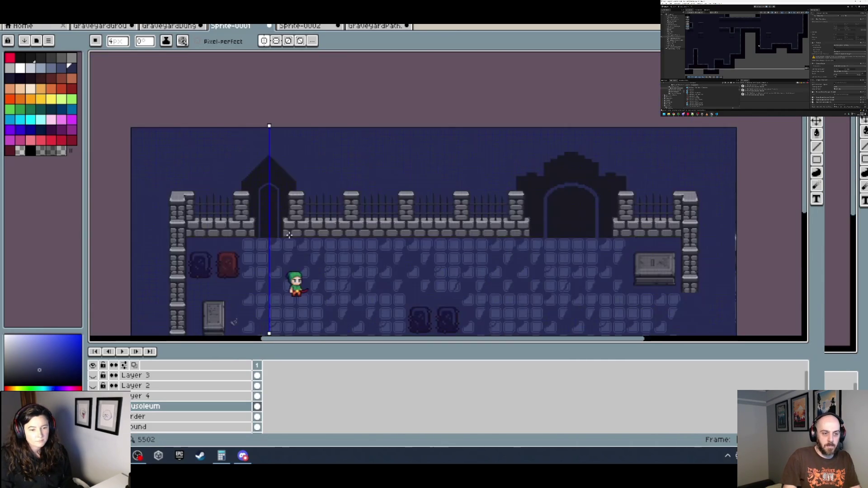
{"action": "left_click_drag", "start_coordinate": [289, 234], "coordinate": [318, 209]}
{"action": "scroll", "coordinate": [304, 176], "scroll_direction": "up", "scroll_amount": 2}
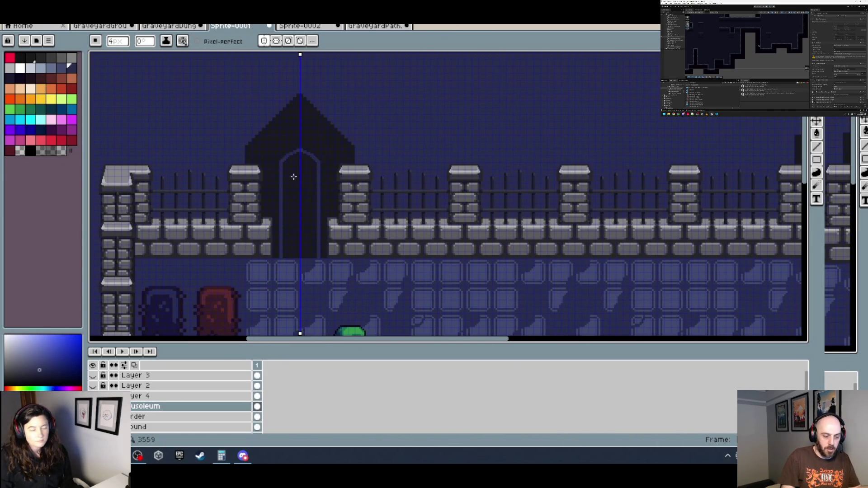
{"action": "scroll", "coordinate": [303, 176], "scroll_direction": "up", "scroll_amount": 2}
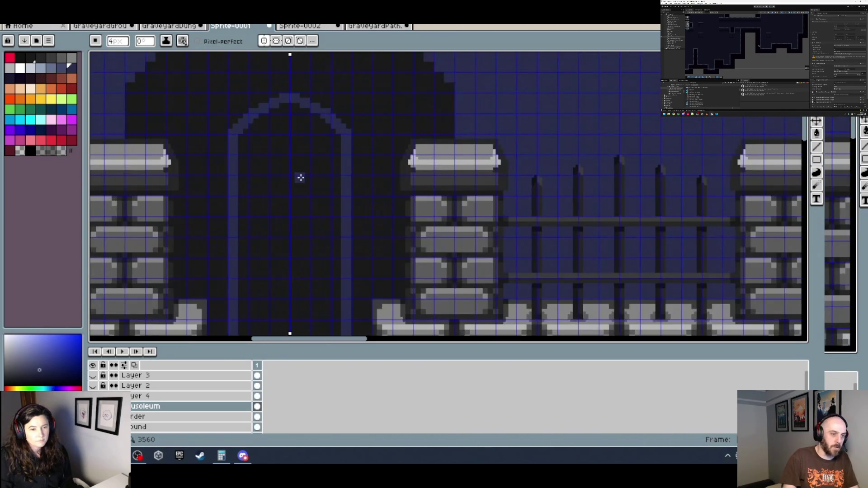
{"action": "scroll", "coordinate": [300, 176], "scroll_direction": "down", "scroll_amount": 1}
{"action": "scroll", "coordinate": [298, 176], "scroll_direction": "down", "scroll_amount": 3}
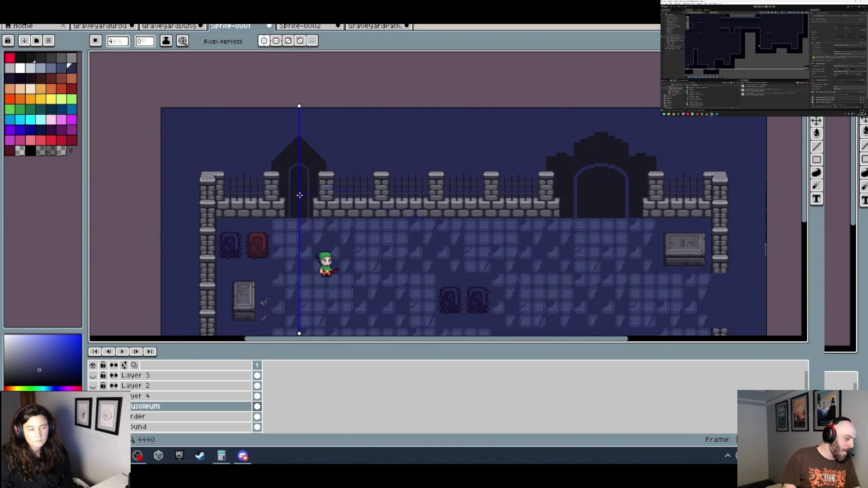
Reframe the view around the mausoleum door and its base ground blocks.
{"action": "scroll", "coordinate": [298, 194], "scroll_direction": "up", "scroll_amount": 4}
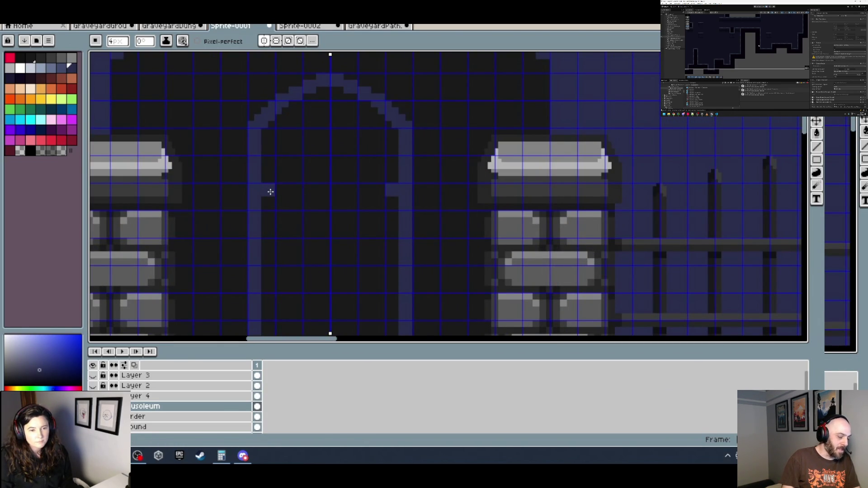
{"action": "scroll", "coordinate": [342, 190], "scroll_direction": "down", "scroll_amount": 1}
{"action": "scroll", "coordinate": [349, 189], "scroll_direction": "down", "scroll_amount": 3}
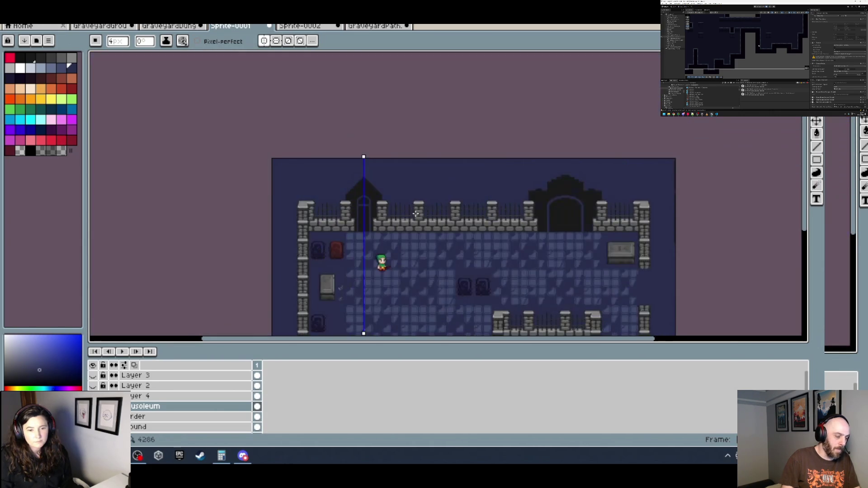
{"action": "scroll", "coordinate": [333, 195], "scroll_direction": "up", "scroll_amount": 3}
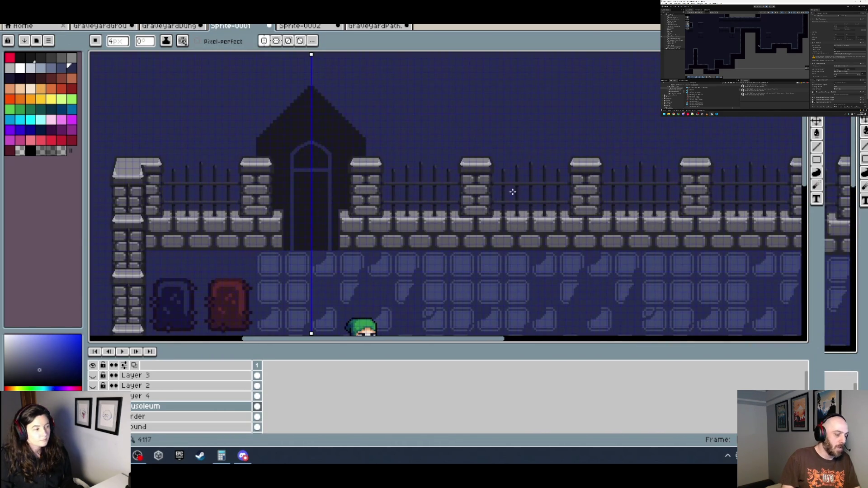
{"action": "mouse_move", "coordinate": [512, 190]}
{"action": "left_mouse_down"}
{"action": "mouse_move", "coordinate": [277, 195]}
{"action": "mouse_move", "coordinate": [412, 198]}
{"action": "left_mouse_up"}
{"action": "scroll", "coordinate": [240, 189], "scroll_direction": "up", "scroll_amount": 3}
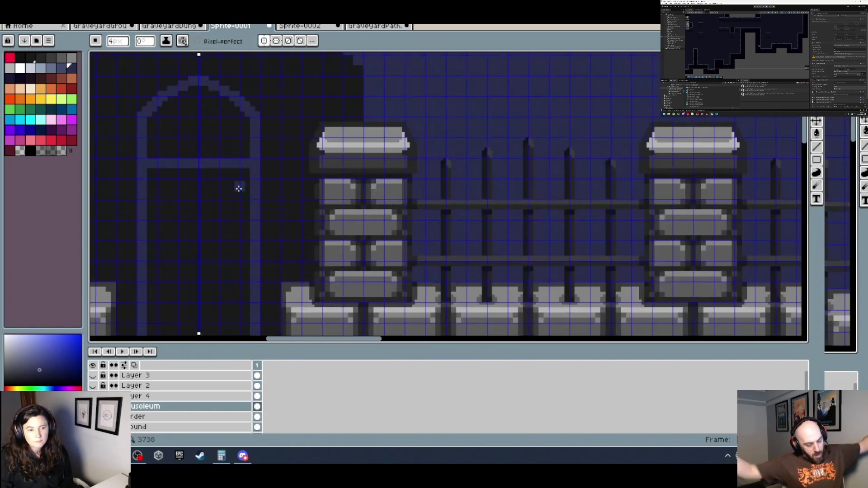
{"action": "left_click_drag", "start_coordinate": [213, 221], "coordinate": [295, 95]}
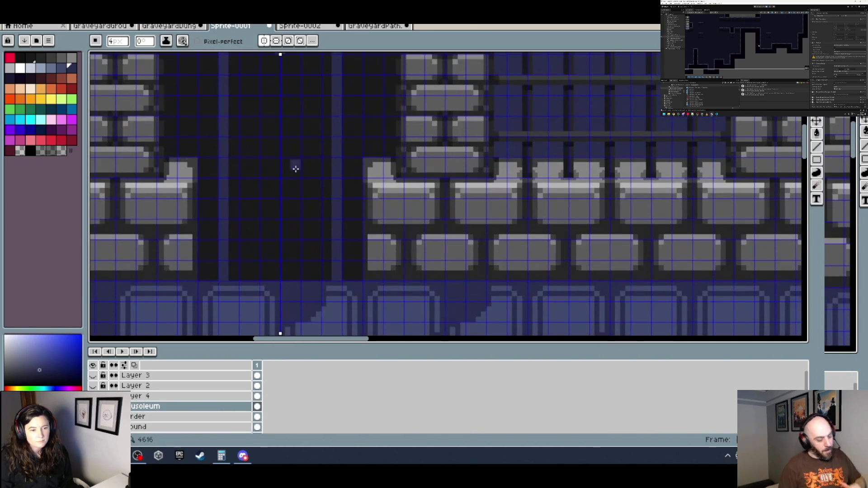
Zoom in and out to check the door's crossbar and centre divider.
{"action": "scroll", "coordinate": [297, 261], "scroll_direction": "down", "scroll_amount": 3}
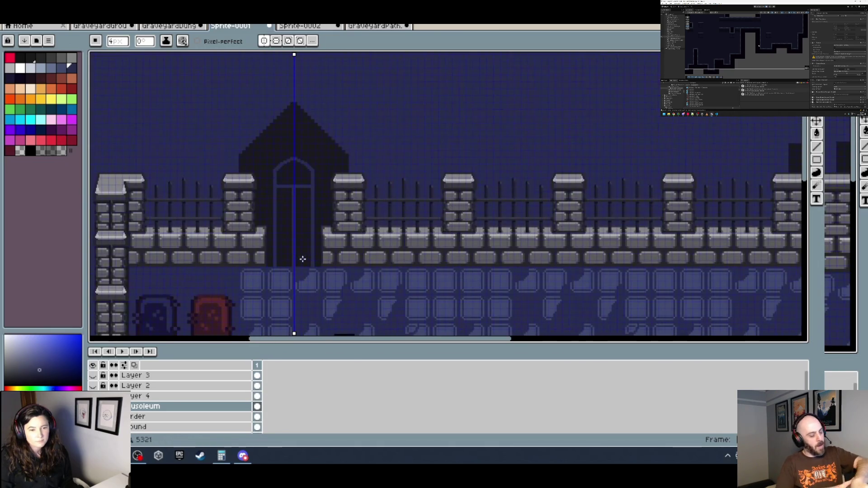
{"action": "scroll", "coordinate": [304, 245], "scroll_direction": "up", "scroll_amount": 3}
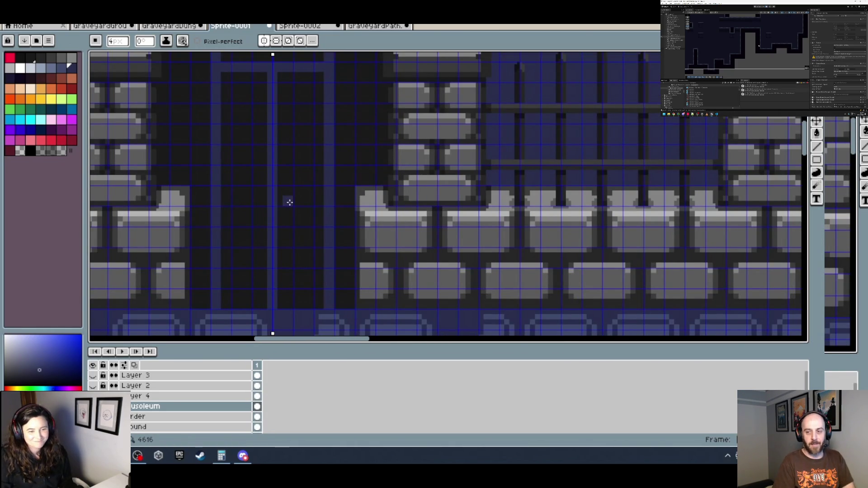
{"action": "scroll", "coordinate": [289, 199], "scroll_direction": "down", "scroll_amount": 3}
{"action": "scroll", "coordinate": [328, 208], "scroll_direction": "up", "scroll_amount": 4}
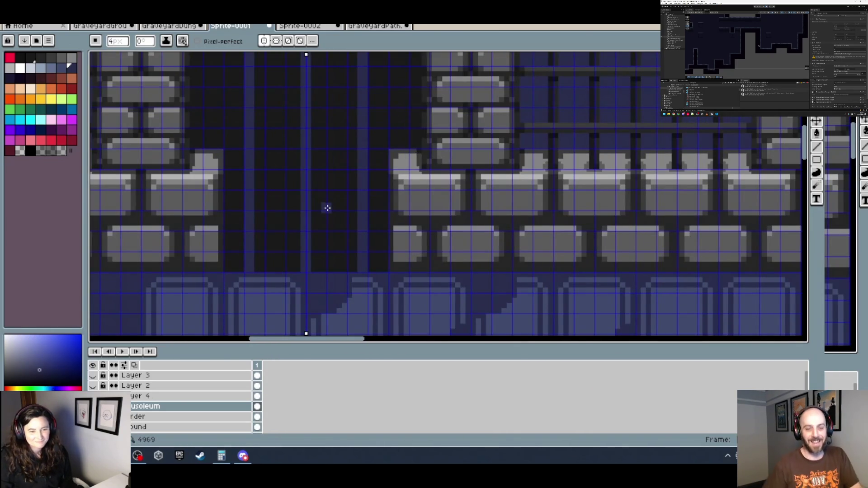
{"action": "scroll", "coordinate": [258, 206], "scroll_direction": "down", "scroll_amount": 5}
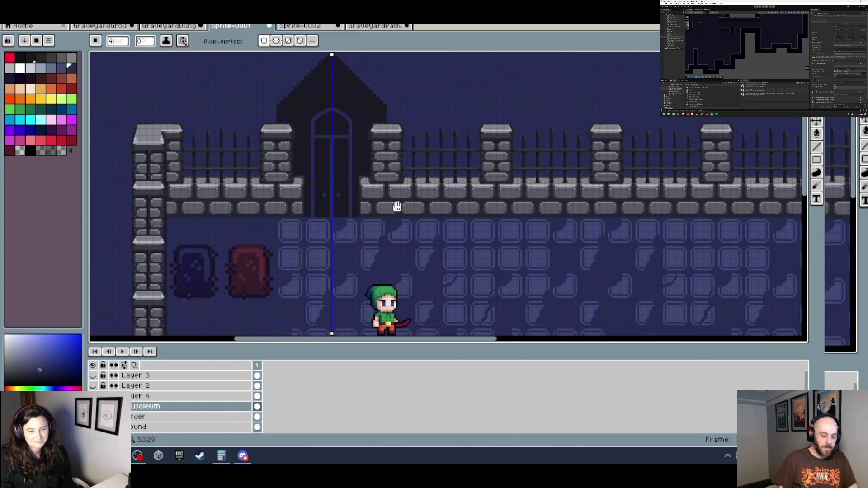
{"action": "scroll", "coordinate": [404, 144], "scroll_direction": "up", "scroll_amount": 5}
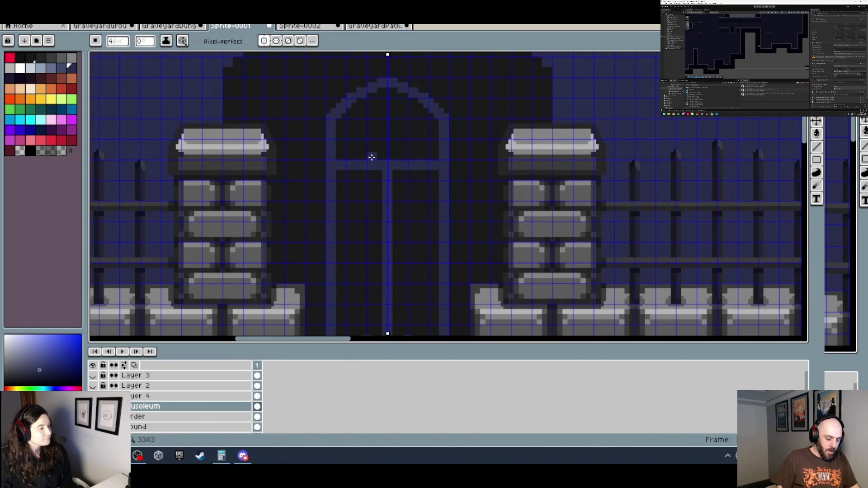
{"action": "scroll", "coordinate": [341, 156], "scroll_direction": "up", "scroll_amount": 2}
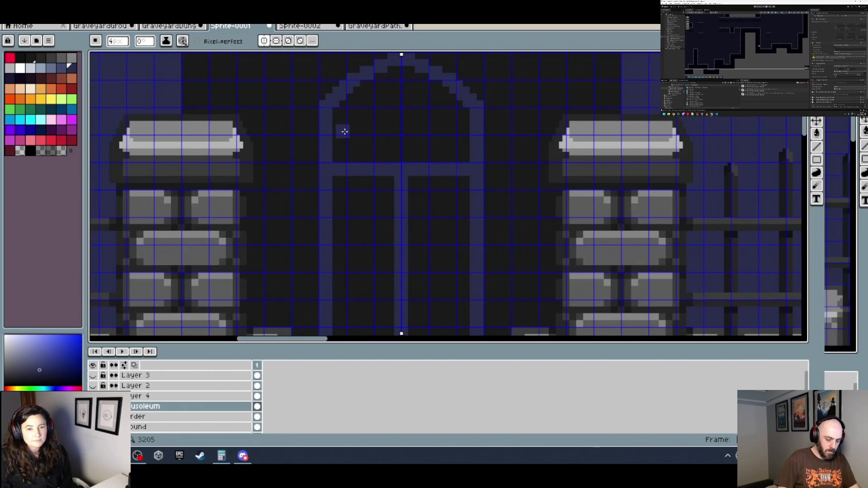
{"action": "scroll", "coordinate": [345, 129], "scroll_direction": "down", "scroll_amount": 1}
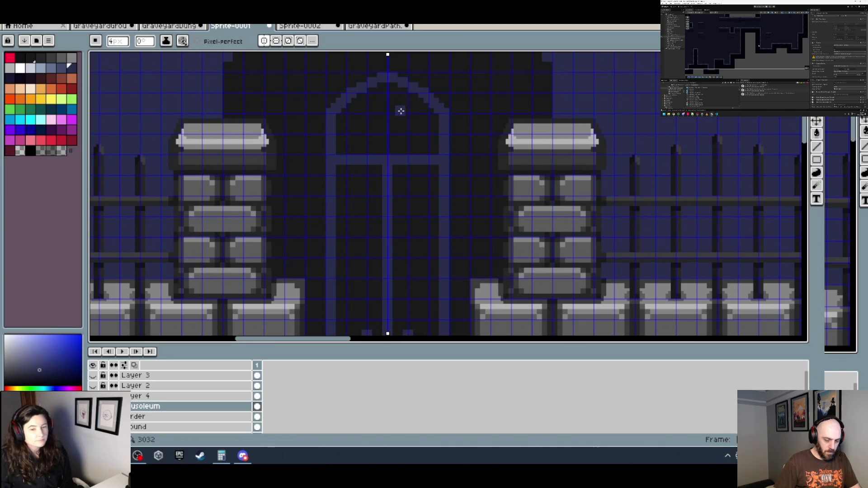
{"action": "scroll", "coordinate": [389, 136], "scroll_direction": "up", "scroll_amount": 2}
{"action": "scroll", "coordinate": [380, 152], "scroll_direction": "down", "scroll_amount": 2}
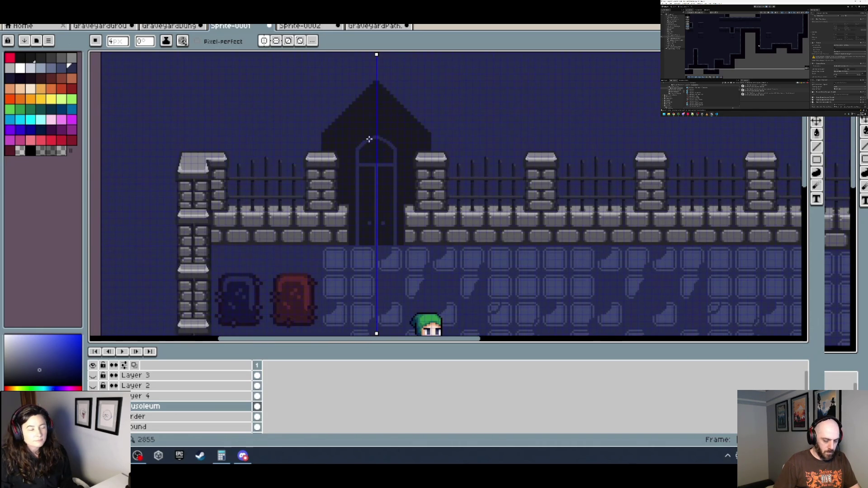
{"action": "scroll", "coordinate": [358, 136], "scroll_direction": "up", "scroll_amount": 1}
{"action": "scroll", "coordinate": [358, 136], "scroll_direction": "up", "scroll_amount": 3}
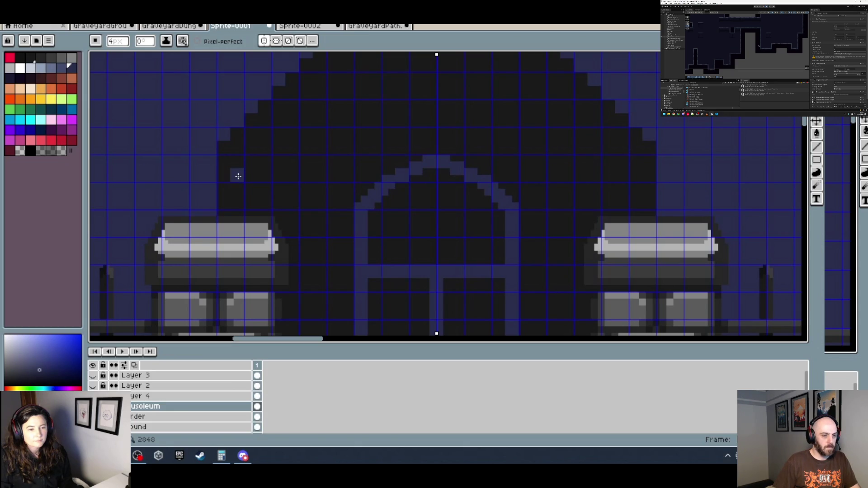
Paint a mirrored light line from the roof peak down along the slope.
{"action": "left_click", "coordinate": [238, 176]}
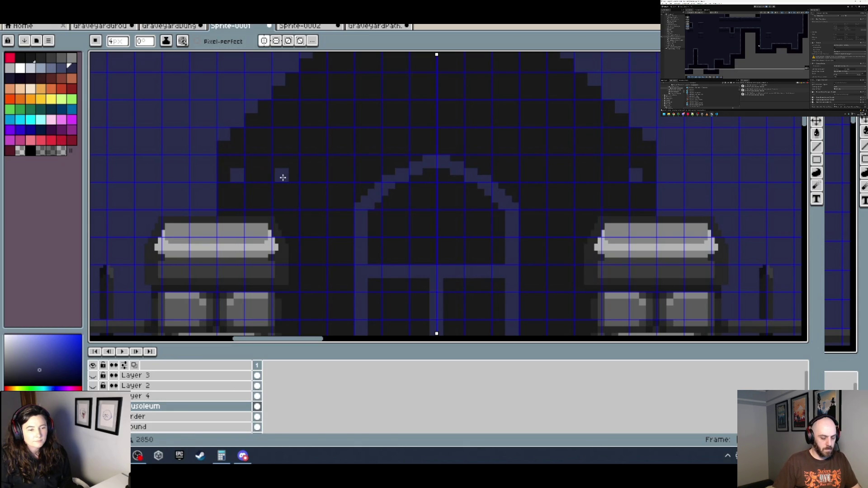
{"action": "scroll", "coordinate": [342, 101], "scroll_direction": "down", "scroll_amount": 2}
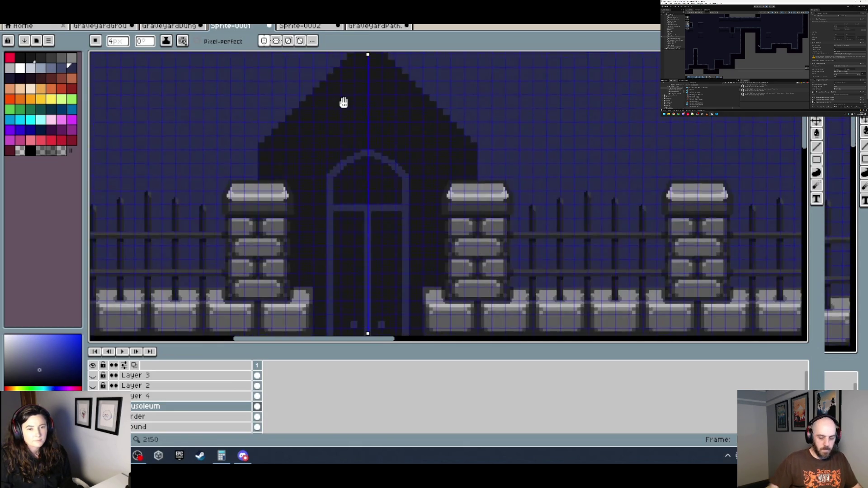
{"action": "scroll", "coordinate": [326, 166], "scroll_direction": "up", "scroll_amount": 2}
{"action": "left_click", "coordinate": [335, 155]}
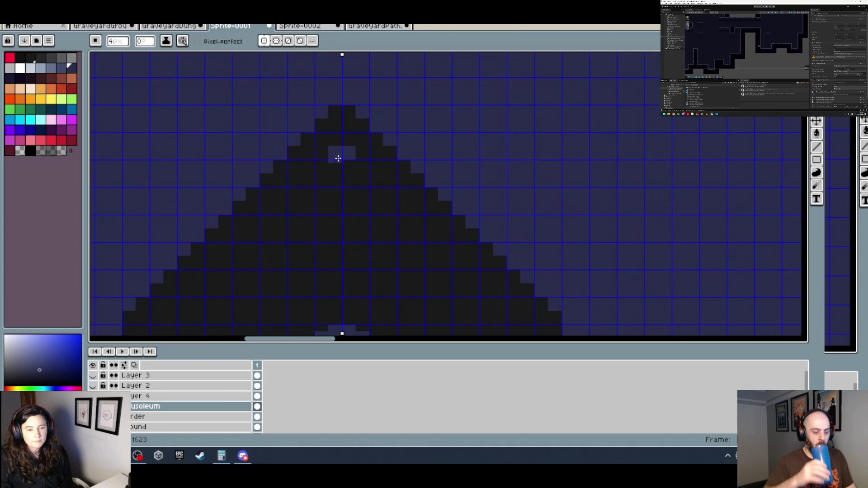
{"action": "left_click", "coordinate": [321, 167]}
{"action": "left_click", "coordinate": [308, 180]}
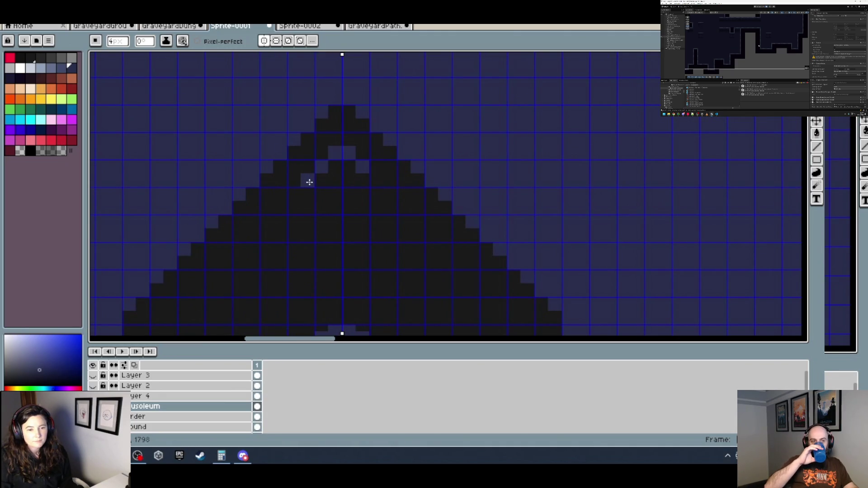
{"action": "left_click", "coordinate": [294, 195]}
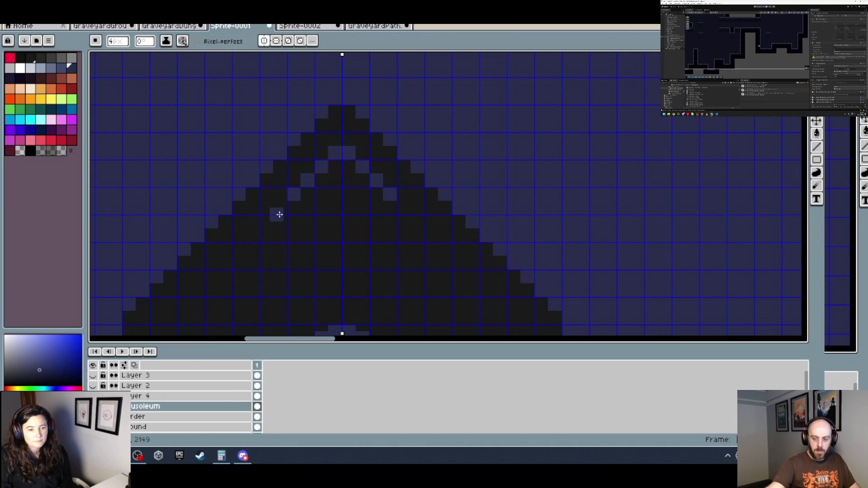
{"action": "left_click", "coordinate": [280, 208]}
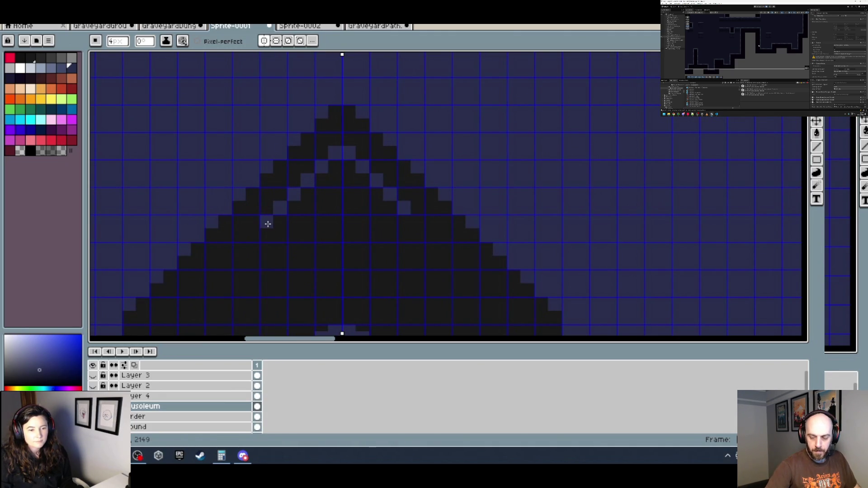
{"action": "left_click", "coordinate": [268, 224]}
Add a second mirrored light diagonal from near the roof top to the roof's edge.
{"action": "scroll", "coordinate": [293, 252], "scroll_direction": "down", "scroll_amount": 2}
{"action": "scroll", "coordinate": [296, 258], "scroll_direction": "up", "scroll_amount": 2}
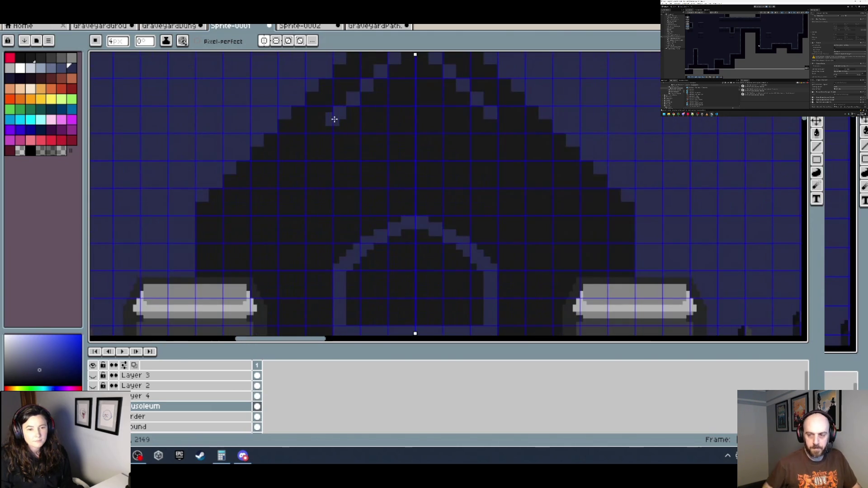
{"action": "left_click", "coordinate": [326, 127]}
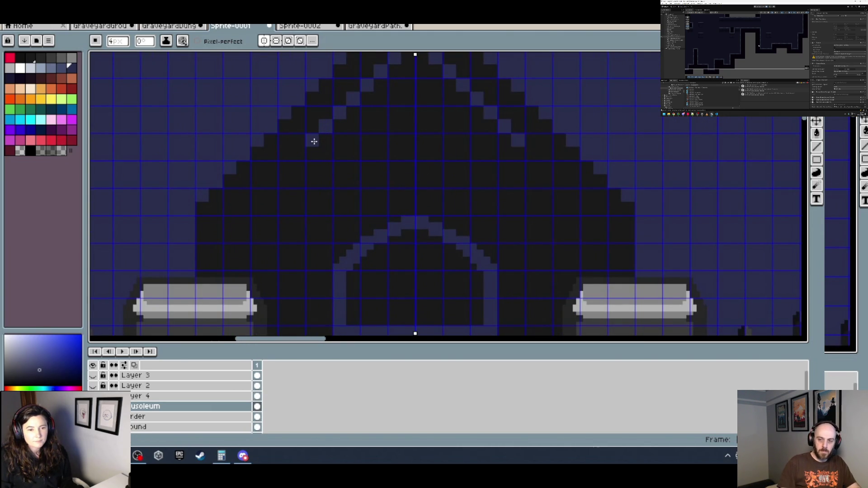
{"action": "left_click", "coordinate": [298, 154]}
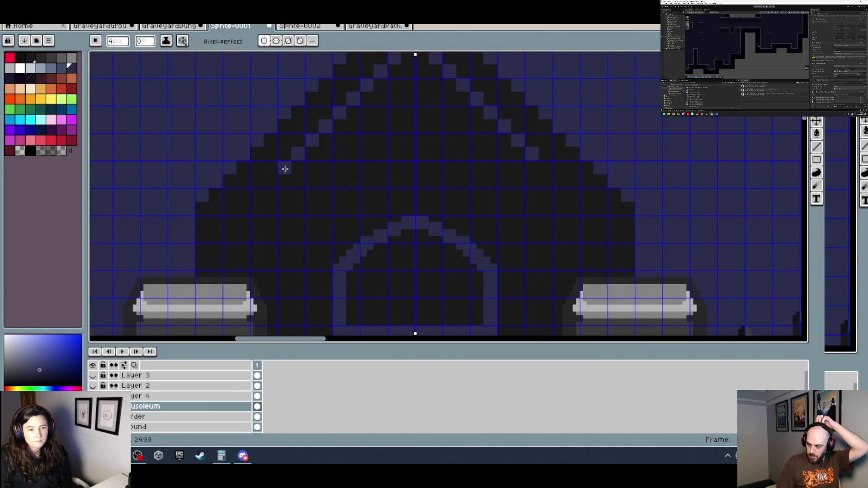
{"action": "left_click", "coordinate": [284, 169]}
{"action": "left_click", "coordinate": [271, 182]}
{"action": "left_click", "coordinate": [257, 195]}
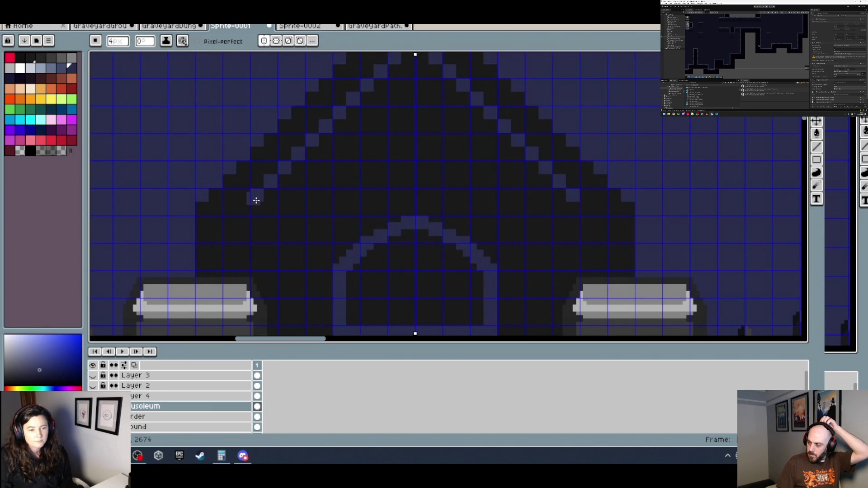
{"action": "left_click", "coordinate": [243, 209]}
{"action": "left_click", "coordinate": [229, 223]}
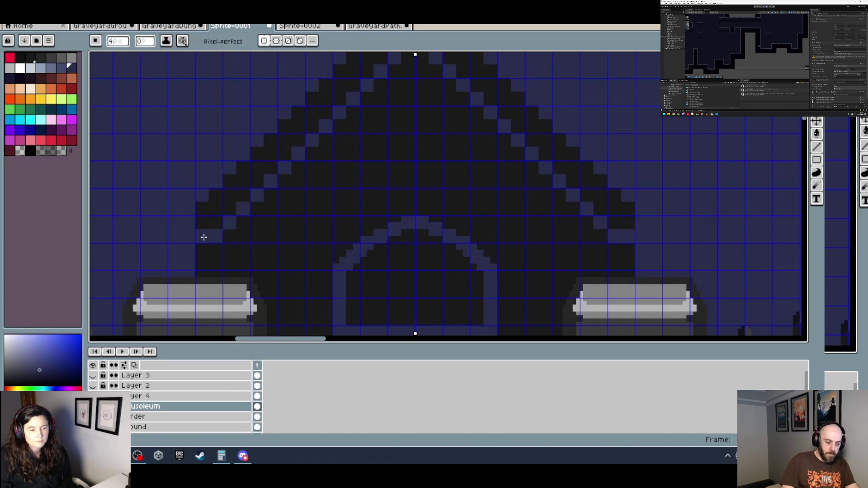
{"action": "scroll", "coordinate": [316, 206], "scroll_direction": "down", "scroll_amount": 2}
{"action": "scroll", "coordinate": [325, 221], "scroll_direction": "down", "scroll_amount": 1}
{"action": "scroll", "coordinate": [331, 230], "scroll_direction": "up", "scroll_amount": 2}
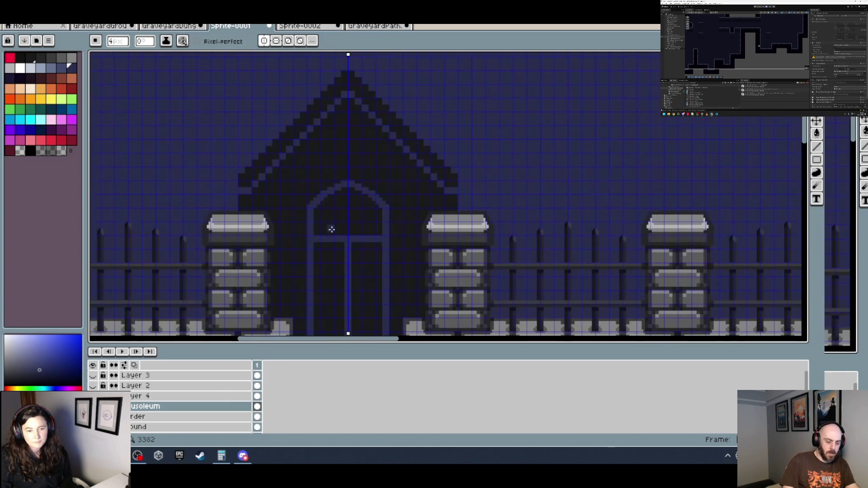
{"action": "scroll", "coordinate": [267, 204], "scroll_direction": "up", "scroll_amount": 1}
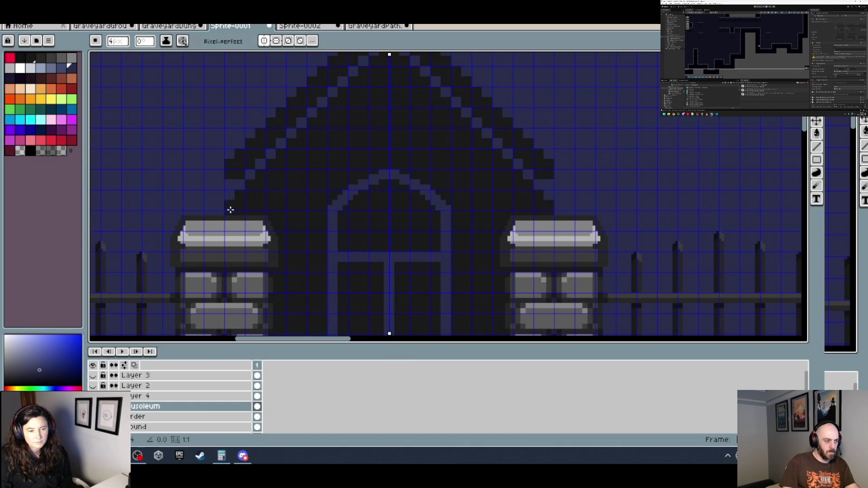
{"action": "scroll", "coordinate": [296, 213], "scroll_direction": "down", "scroll_amount": 2}
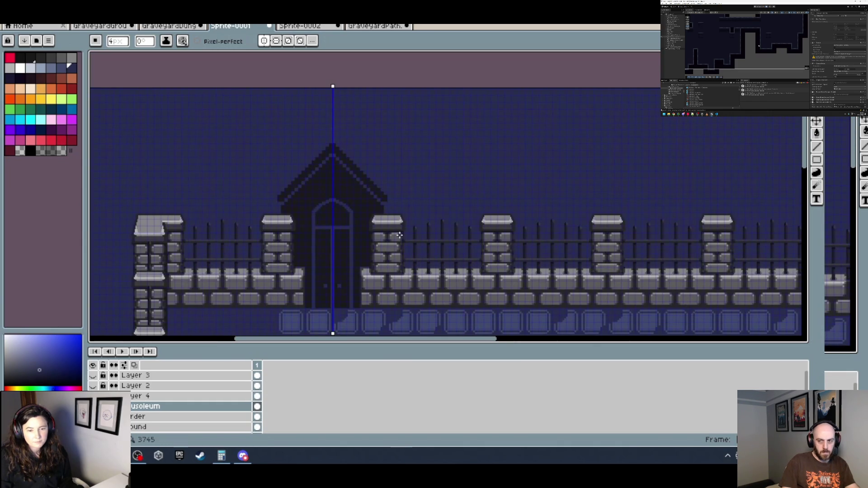
{"action": "scroll", "coordinate": [400, 235], "scroll_direction": "down", "scroll_amount": 1}
{"action": "scroll", "coordinate": [385, 250], "scroll_direction": "up", "scroll_amount": 1}
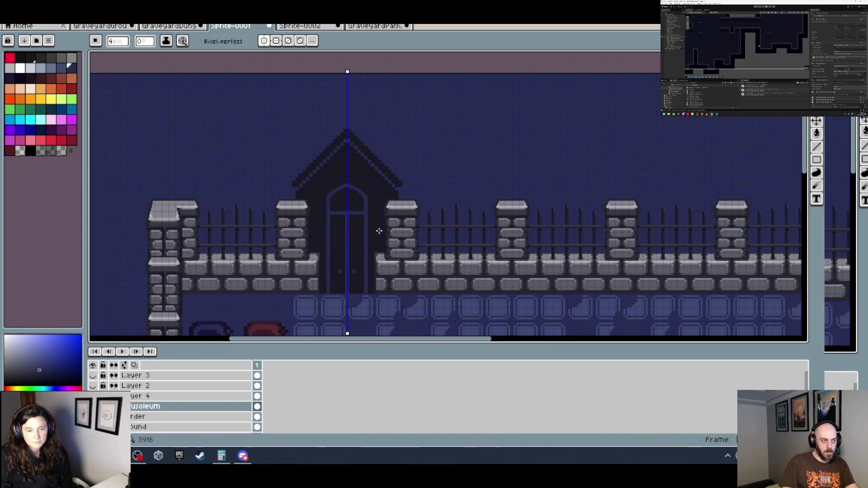
{"action": "scroll", "coordinate": [294, 196], "scroll_direction": "up", "scroll_amount": 2}
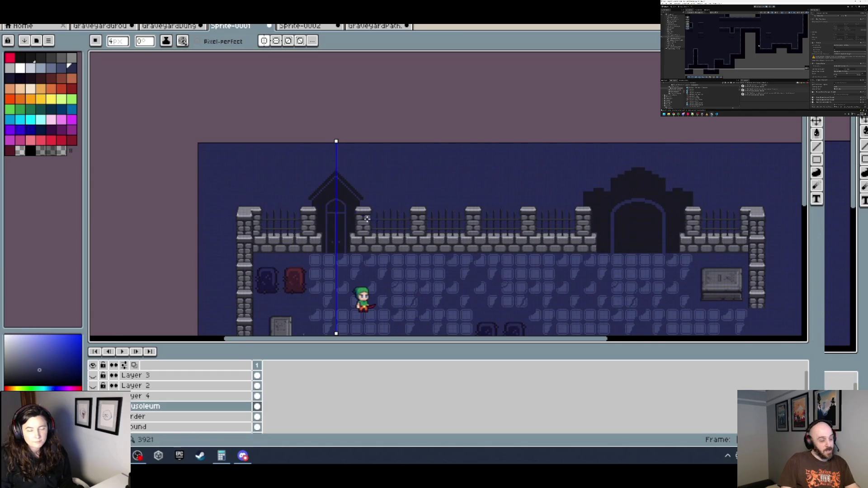
{"action": "scroll", "coordinate": [370, 217], "scroll_direction": "up", "scroll_amount": 2}
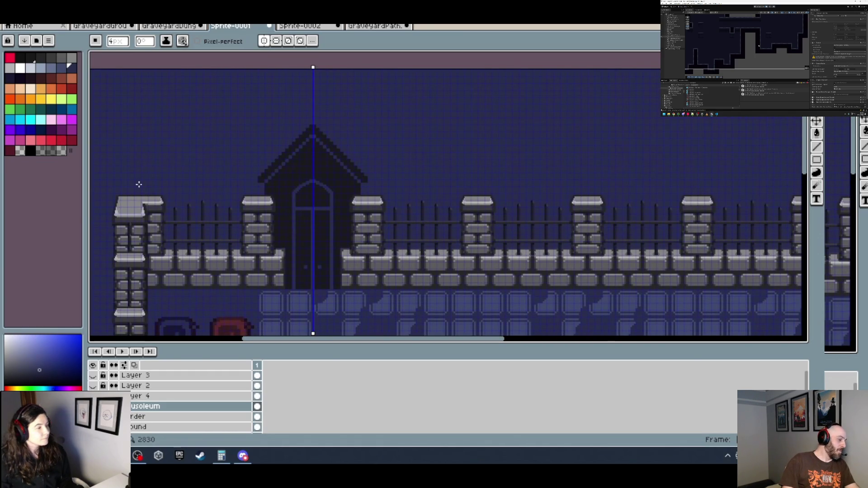
{"action": "scroll", "coordinate": [261, 188], "scroll_direction": "up", "scroll_amount": 1}
Eyedrop black from the canvas, briefly switch to the Move tool, then return to the Pencil.
{"action": "scroll", "coordinate": [260, 188], "scroll_direction": "up", "scroll_amount": 1}
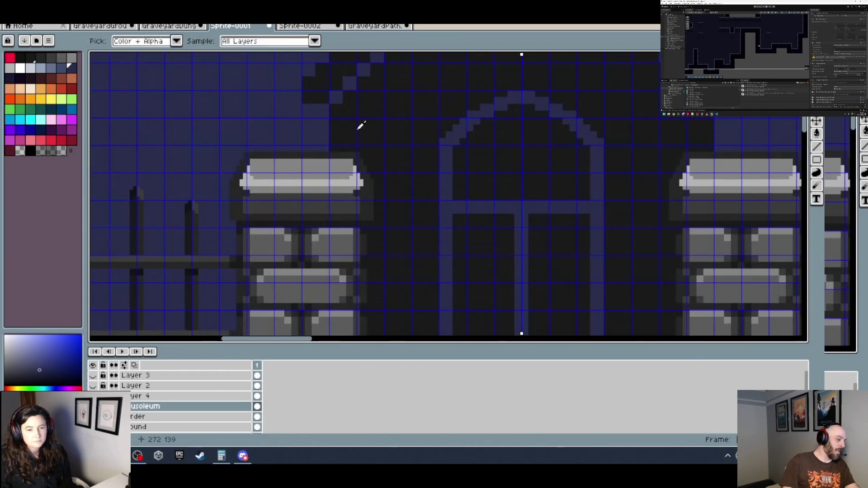
{"action": "left_click", "coordinate": [324, 145], "text": "alt"}
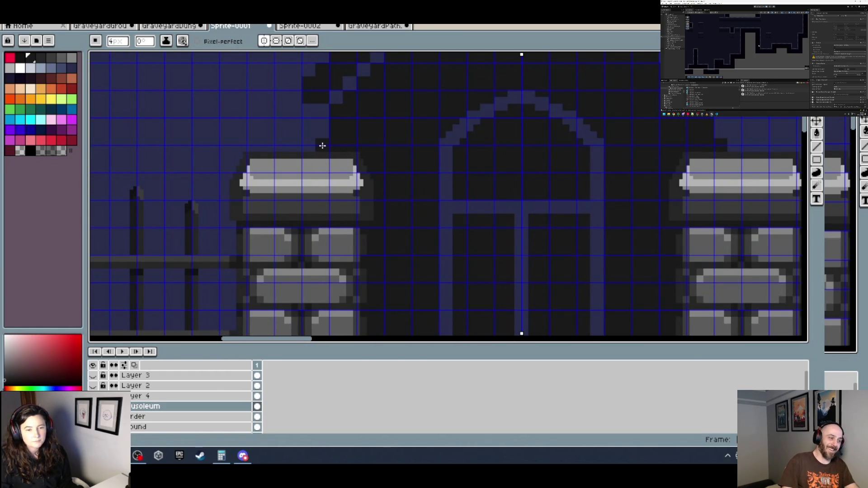
{"action": "scroll", "coordinate": [367, 140], "scroll_direction": "down", "scroll_amount": 3}
{"action": "scroll", "coordinate": [374, 143], "scroll_direction": "up", "scroll_amount": 3}
{"action": "key", "text": "v"}
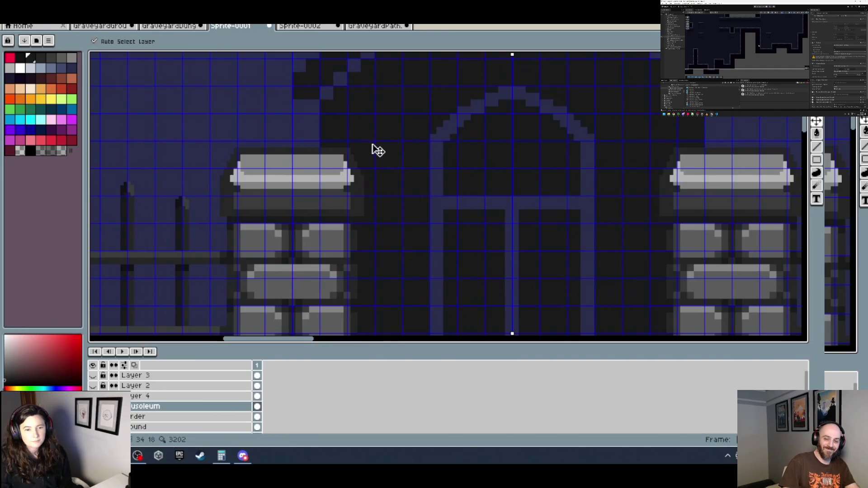
{"action": "scroll", "coordinate": [372, 143], "scroll_direction": "down", "scroll_amount": 3}
{"action": "scroll", "coordinate": [339, 146], "scroll_direction": "up", "scroll_amount": 3}
{"action": "key", "text": "b"}
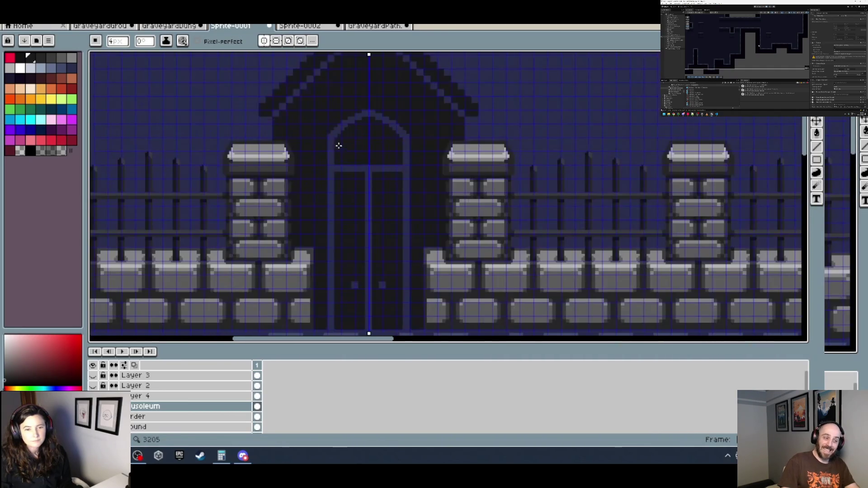
{"action": "scroll", "coordinate": [293, 134], "scroll_direction": "up", "scroll_amount": 1}
Repaint the roof corner pixels beside the pillars in blue-grey, then darken one with black.
{"action": "left_click", "coordinate": [246, 120], "text": "alt"}
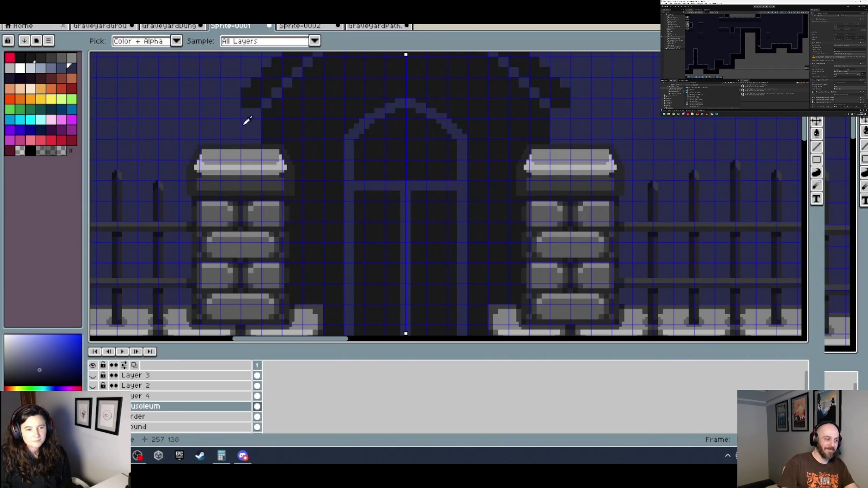
{"action": "left_click_drag", "start_coordinate": [266, 134], "coordinate": [266, 123]}
{"action": "left_click", "coordinate": [288, 117], "text": "alt"}
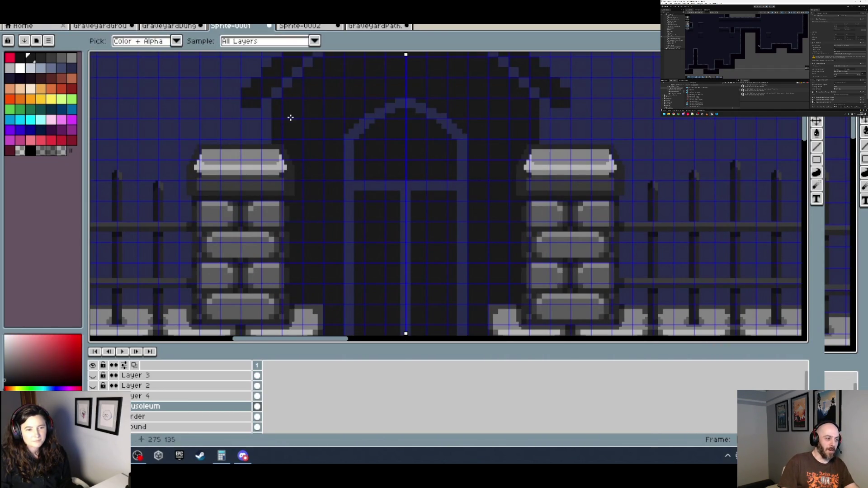
{"action": "left_click", "coordinate": [267, 136]}
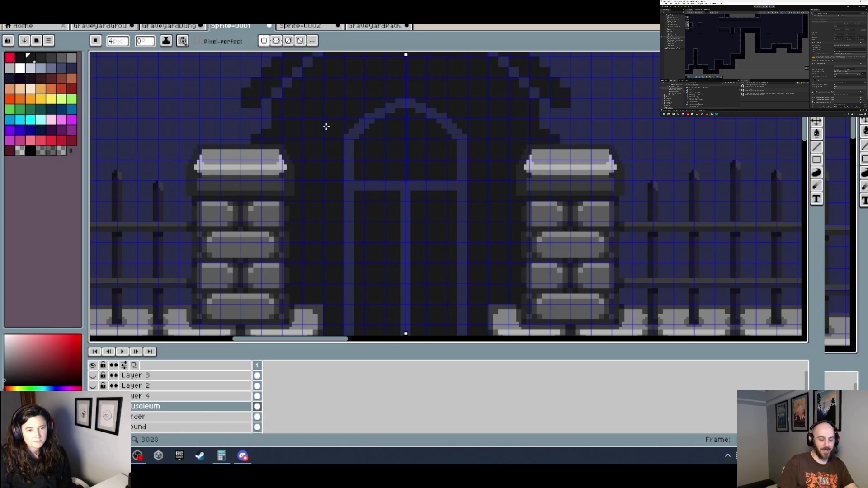
{"action": "scroll", "coordinate": [326, 127], "scroll_direction": "down", "scroll_amount": 3}
{"action": "scroll", "coordinate": [354, 136], "scroll_direction": "up", "scroll_amount": 3}
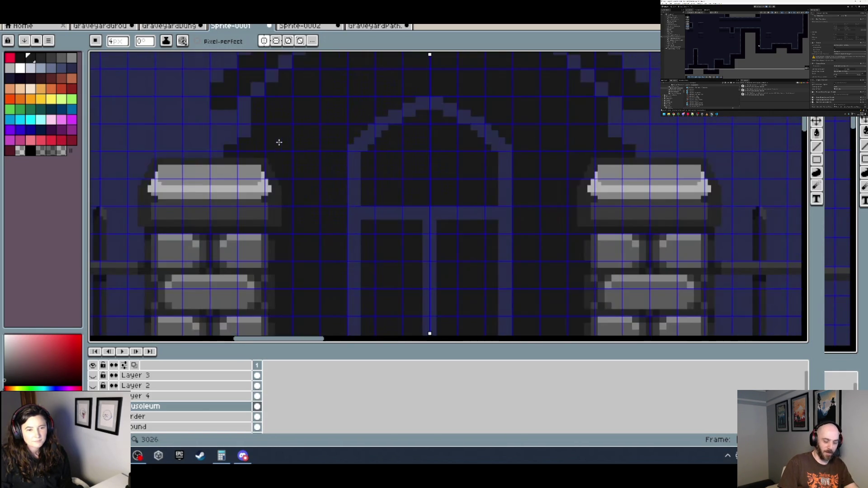
Pan and zoom across the mausoleum front and over to the green-haired character.
{"action": "left_click_drag", "start_coordinate": [251, 143], "coordinate": [293, 127]}
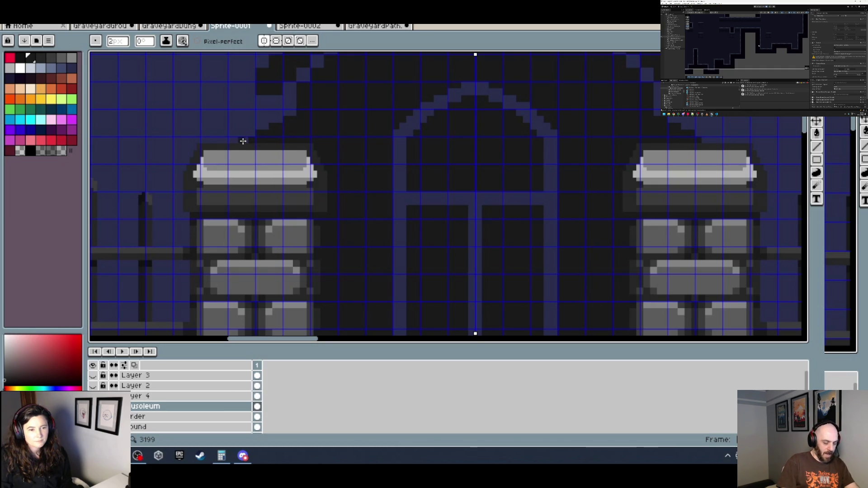
{"action": "scroll", "coordinate": [245, 141], "scroll_direction": "down", "scroll_amount": 2}
{"action": "scroll", "coordinate": [426, 156], "scroll_direction": "down", "scroll_amount": 1}
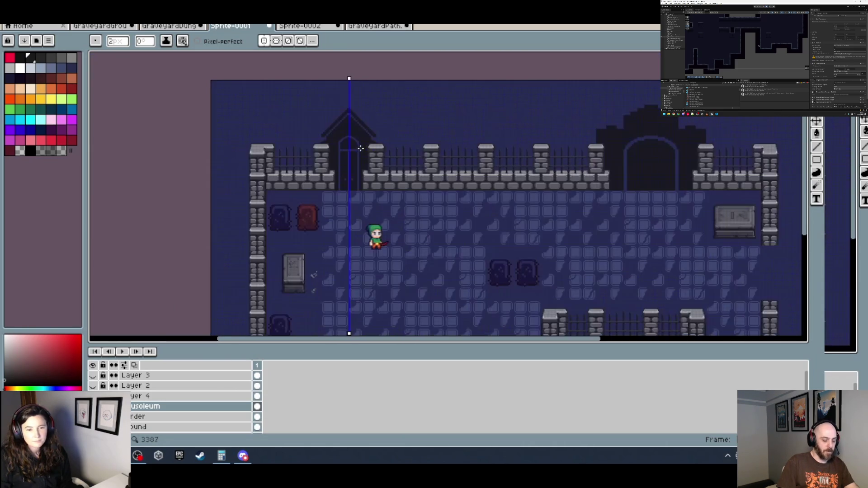
{"action": "scroll", "coordinate": [335, 132], "scroll_direction": "up", "scroll_amount": 3}
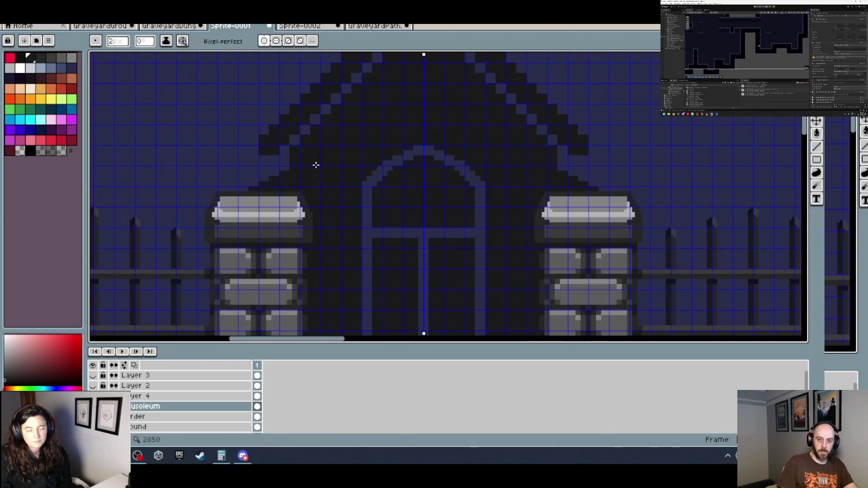
{"action": "scroll", "coordinate": [245, 188], "scroll_direction": "up", "scroll_amount": 1}
{"action": "scroll", "coordinate": [246, 190], "scroll_direction": "down", "scroll_amount": 2}
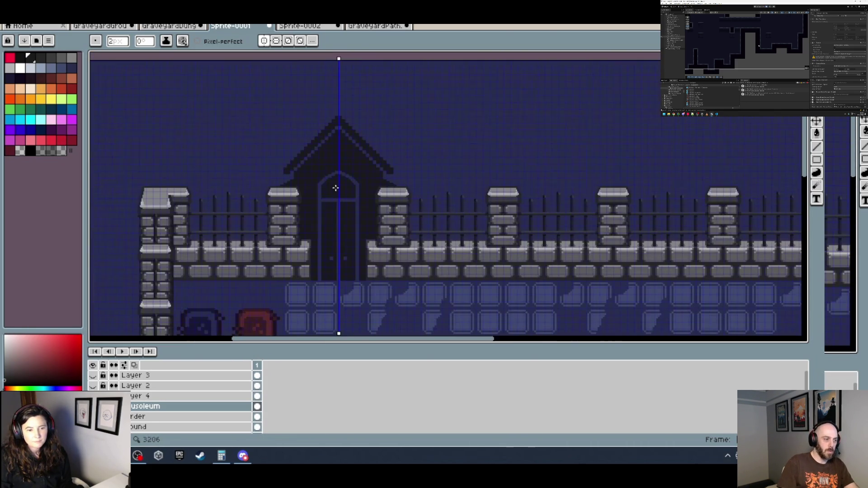
{"action": "left_click_drag", "start_coordinate": [373, 201], "coordinate": [353, 168]}
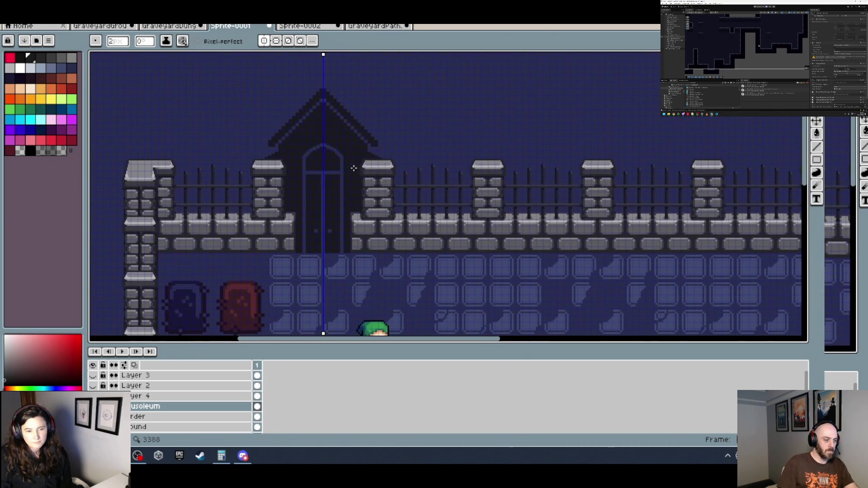
{"action": "scroll", "coordinate": [306, 153], "scroll_direction": "up", "scroll_amount": 3}
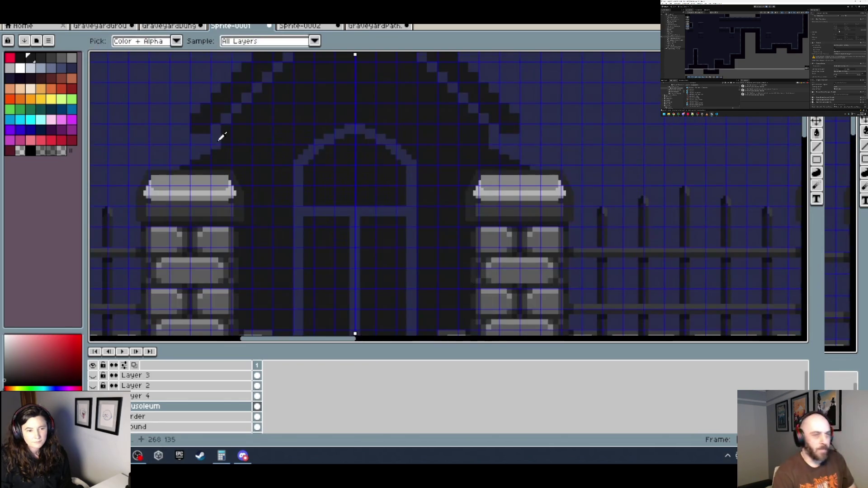
{"action": "scroll", "coordinate": [219, 156], "scroll_direction": "down", "scroll_amount": 2}
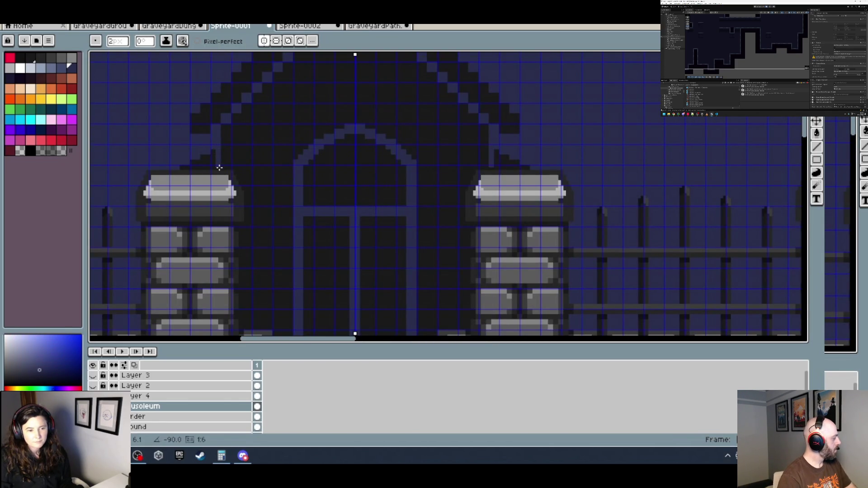
{"action": "scroll", "coordinate": [321, 163], "scroll_direction": "down", "scroll_amount": 3}
{"action": "scroll", "coordinate": [324, 163], "scroll_direction": "up", "scroll_amount": 3}
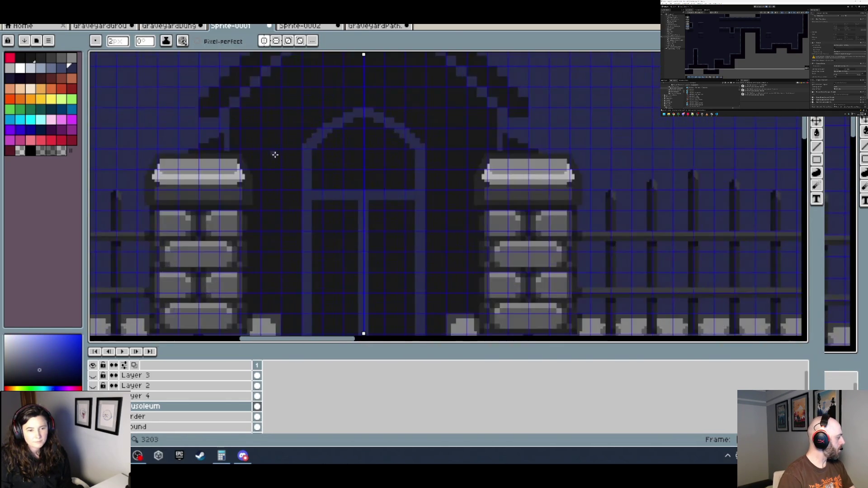
{"action": "scroll", "coordinate": [231, 155], "scroll_direction": "down", "scroll_amount": 4}
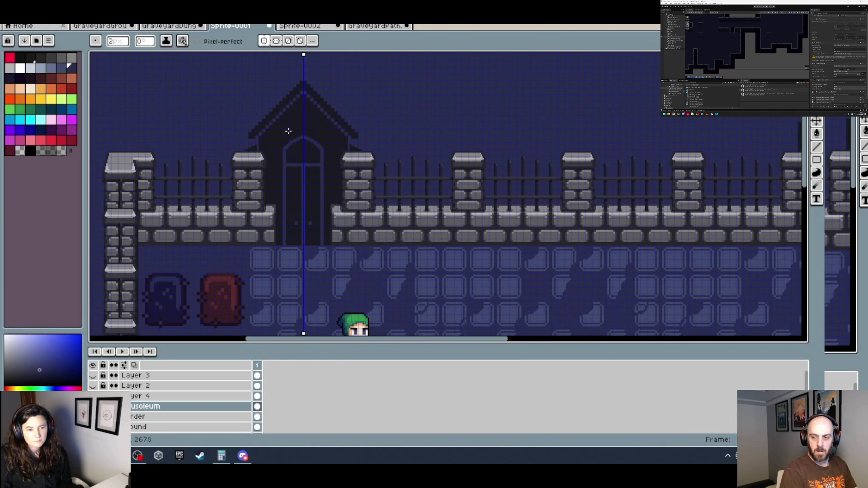
{"action": "scroll", "coordinate": [288, 131], "scroll_direction": "up", "scroll_amount": 2}
Switch to a 4 px square brush.
{"action": "key", "text": "e"}
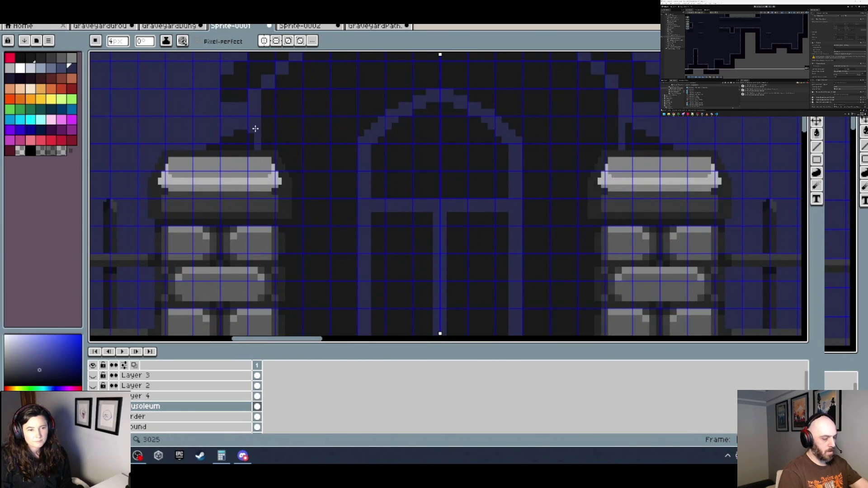
{"action": "scroll", "coordinate": [336, 144], "scroll_direction": "down", "scroll_amount": 3}
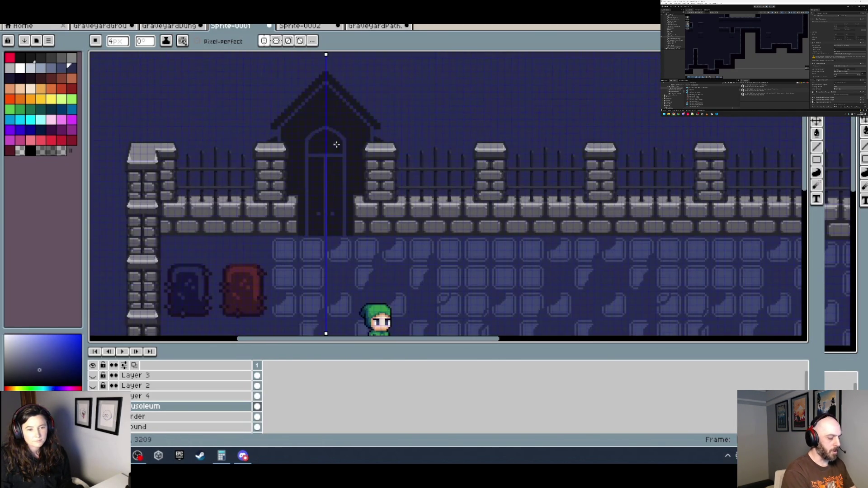
{"action": "scroll", "coordinate": [414, 146], "scroll_direction": "down", "scroll_amount": 2}
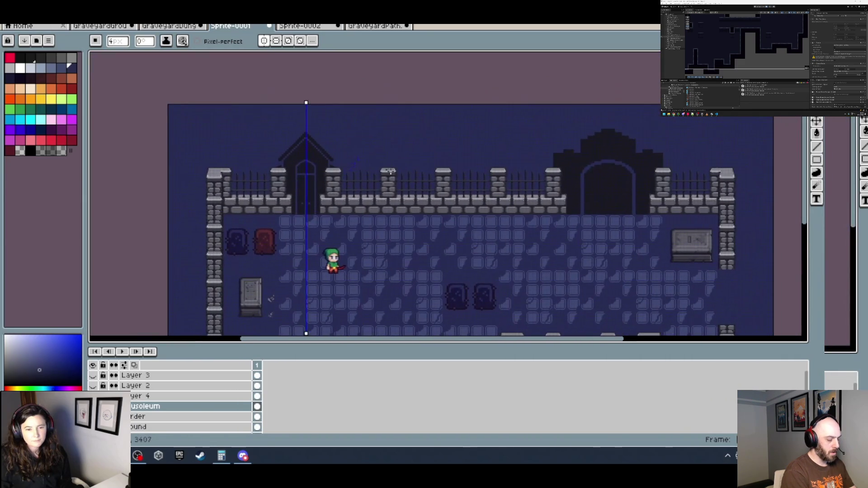
{"action": "scroll", "coordinate": [357, 185], "scroll_direction": "up", "scroll_amount": 3}
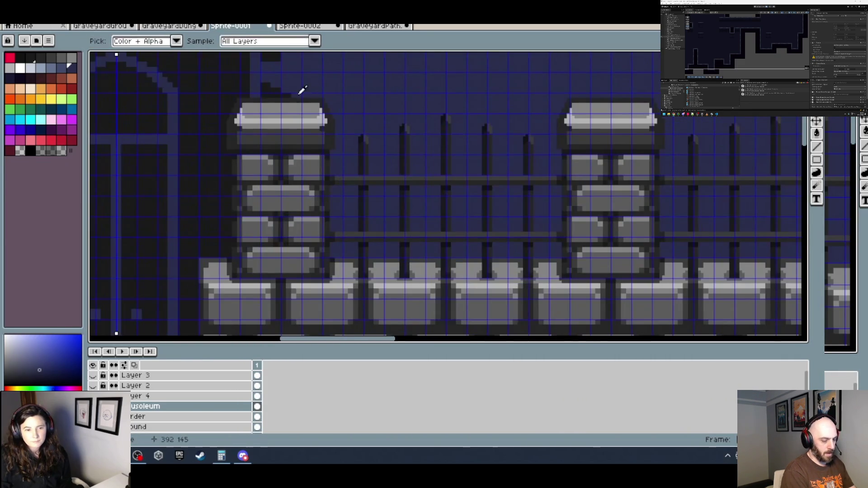
Sample black from the artwork and shrink the brush from 4 px down to 3 px.
{"action": "left_click", "coordinate": [301, 90], "text": "alt"}
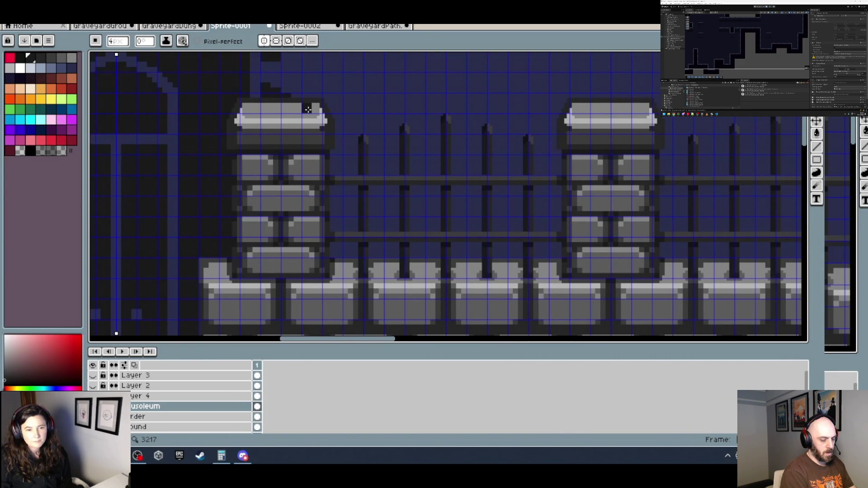
{"action": "scroll", "coordinate": [308, 110], "scroll_direction": "up", "scroll_amount": 1}
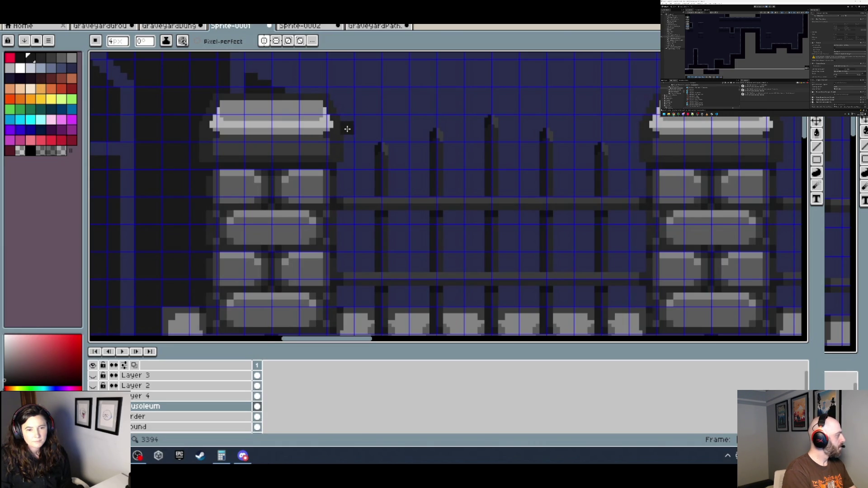
{"action": "key", "text": "minus"}
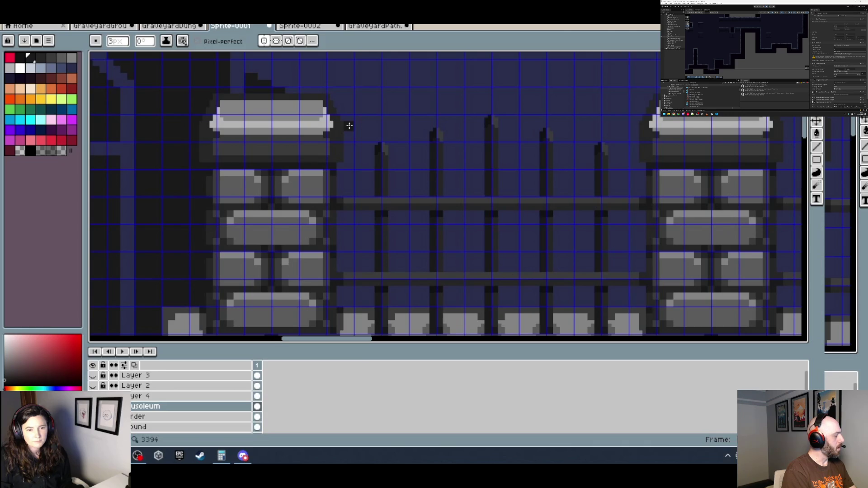
{"action": "key", "text": "minus"}
{"action": "key", "text": "minus"}
{"action": "scroll", "coordinate": [343, 119], "scroll_direction": "up", "scroll_amount": 3}
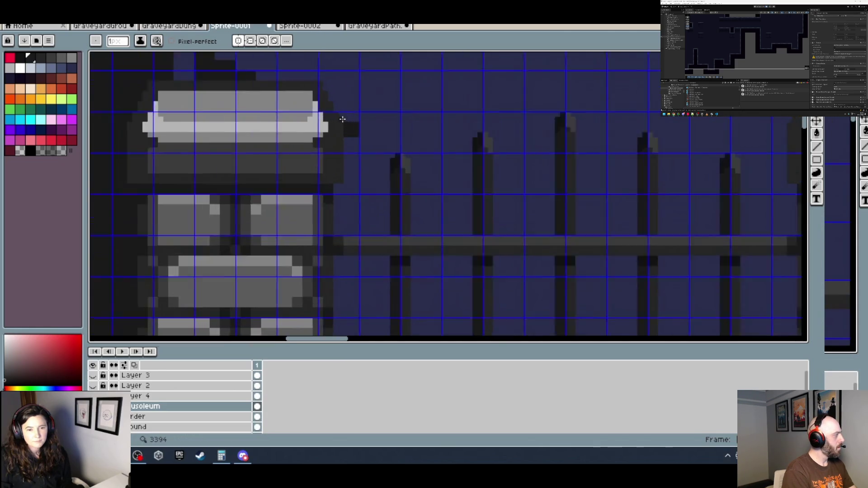
Switch briefly to the Move tool and back to the Pencil, then zoom out over the scene.
{"action": "key", "text": "v"}
{"action": "scroll", "coordinate": [366, 164], "scroll_direction": "up", "scroll_amount": 1}
{"action": "key", "text": "b"}
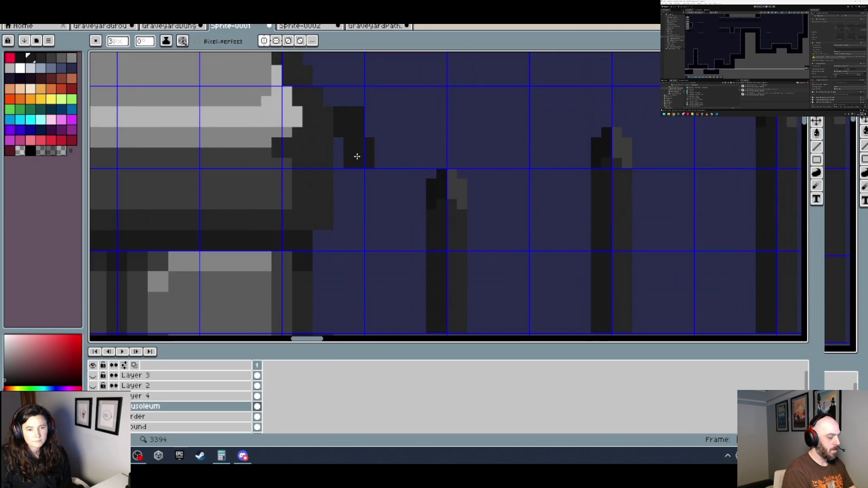
{"action": "scroll", "coordinate": [354, 152], "scroll_direction": "down", "scroll_amount": 1}
{"action": "scroll", "coordinate": [352, 165], "scroll_direction": "down", "scroll_amount": 1}
{"action": "scroll", "coordinate": [356, 216], "scroll_direction": "down", "scroll_amount": 2}
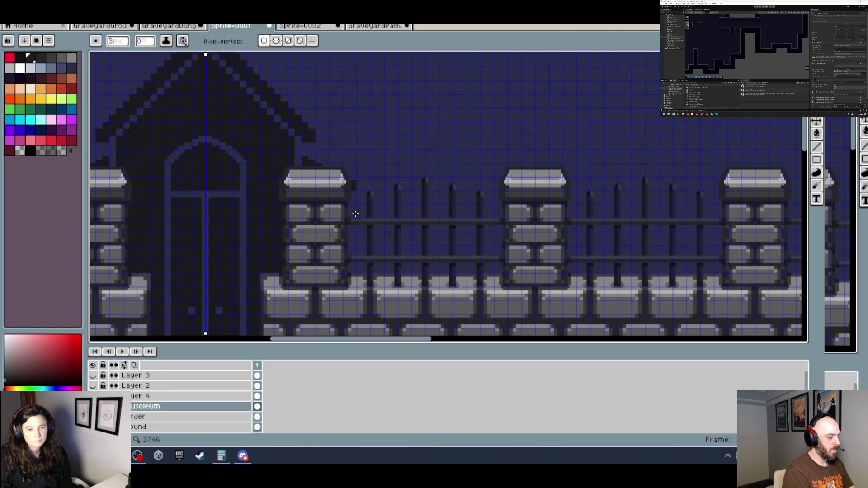
{"action": "scroll", "coordinate": [356, 214], "scroll_direction": "down", "scroll_amount": 3}
{"action": "scroll", "coordinate": [349, 209], "scroll_direction": "up", "scroll_amount": 3}
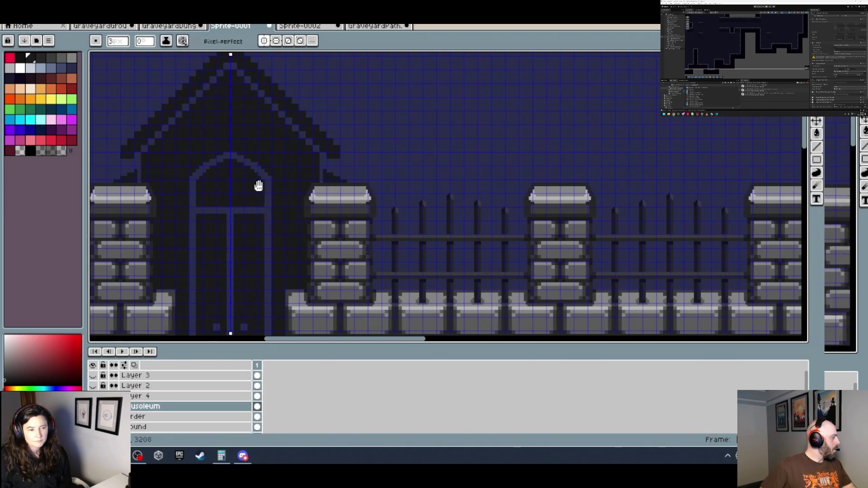
{"action": "scroll", "coordinate": [257, 185], "scroll_direction": "left", "scroll_amount": 3}
{"action": "scroll", "coordinate": [271, 179], "scroll_direction": "down", "scroll_amount": 1}
{"action": "scroll", "coordinate": [271, 179], "scroll_direction": "down", "scroll_amount": 2}
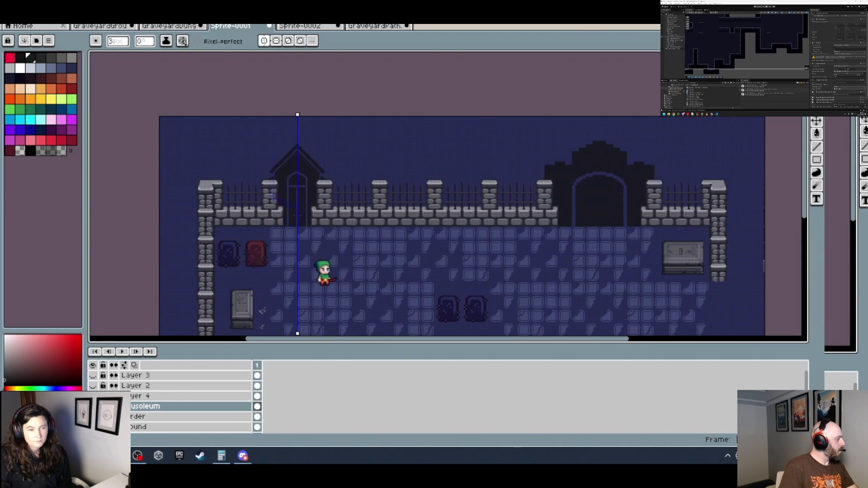
Set the grid size to 32 by 32 in the grid settings.
{"action": "left_click", "coordinate": [164, 19]}
{"action": "mouse_move", "coordinate": [242, 82]}
{"action": "left_click", "coordinate": [308, 81]}
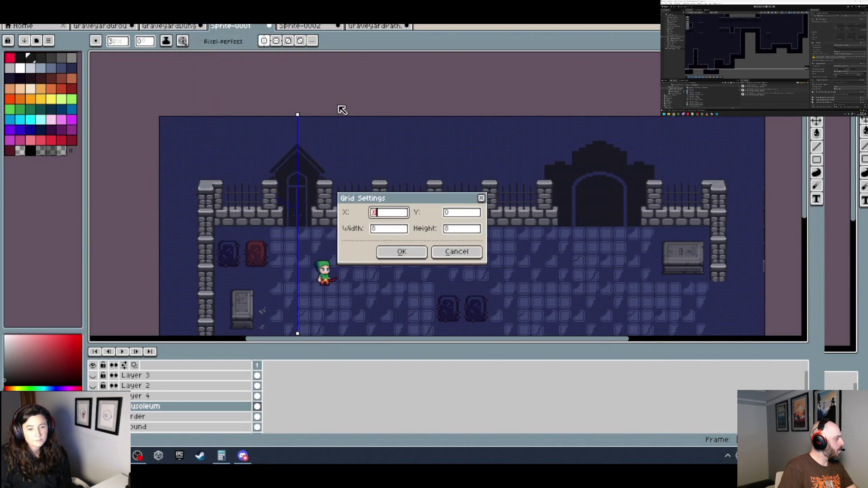
{"action": "key", "text": "Tab"}
{"action": "key", "text": "Tab"}
{"action": "type", "text": "32"}
{"action": "key", "text": "Tab"}
{"action": "type", "text": "32"}
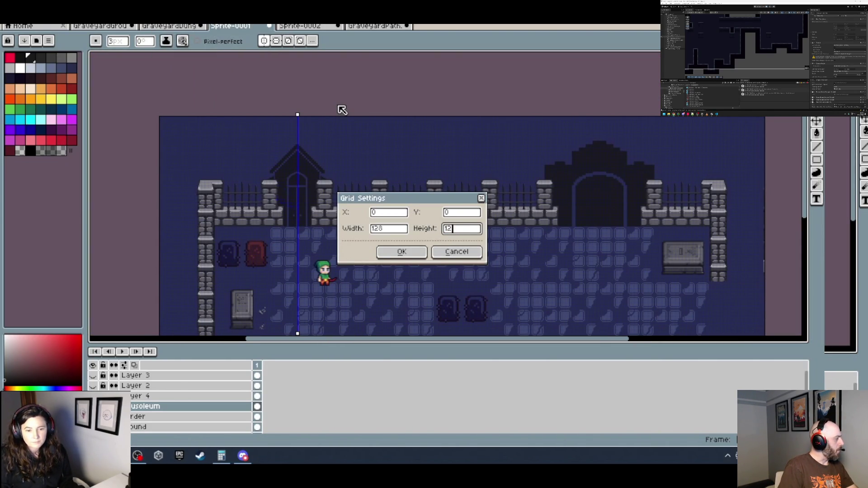
{"action": "key", "text": "Return"}
Pick the dark blue sky colour and paint three sky-blue pixels beside the roof connectors.
{"action": "scroll", "coordinate": [273, 179], "scroll_direction": "up", "scroll_amount": 3}
{"action": "scroll", "coordinate": [273, 180], "scroll_direction": "up", "scroll_amount": 1}
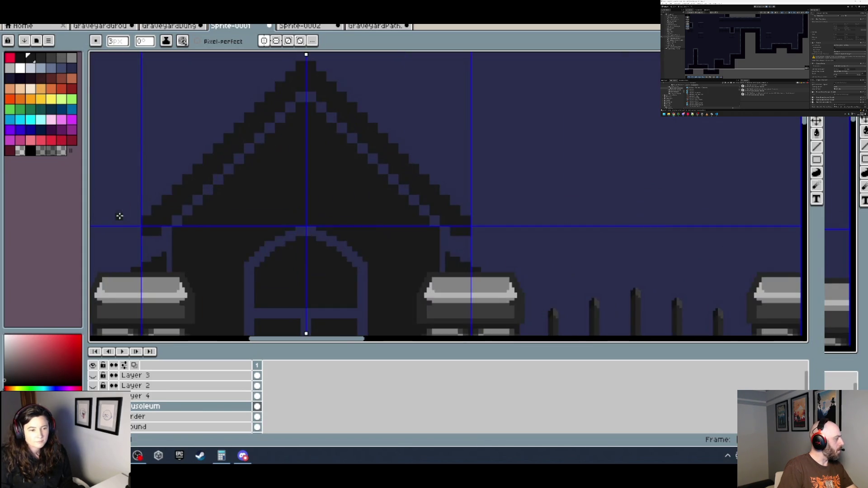
{"action": "left_click_drag", "start_coordinate": [116, 215], "coordinate": [188, 179]}
{"action": "left_click", "coordinate": [195, 174], "text": "alt"}
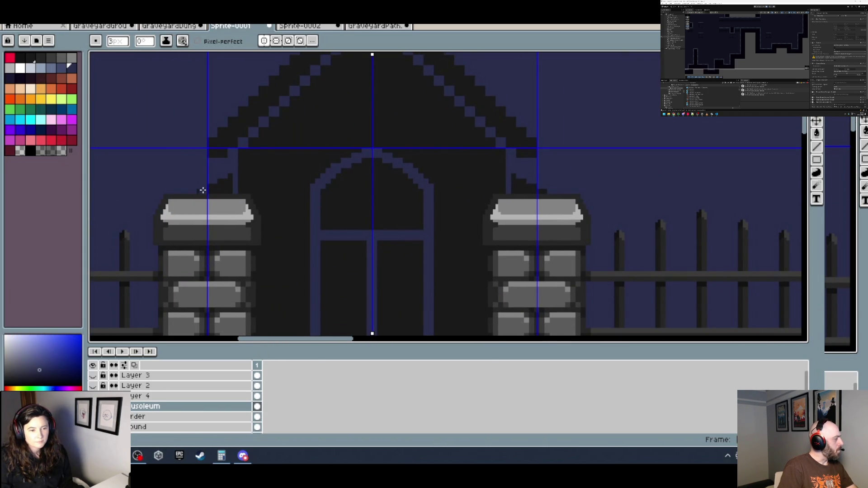
{"action": "scroll", "coordinate": [203, 189], "scroll_direction": "up", "scroll_amount": 1}
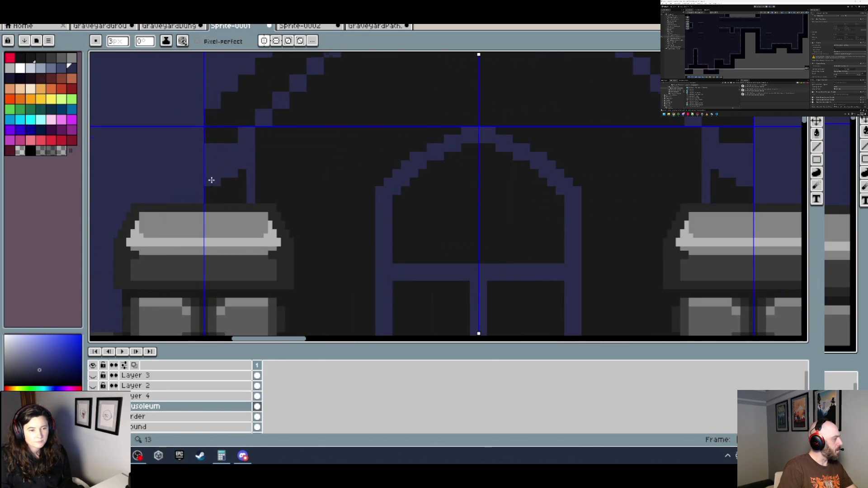
{"action": "left_click", "coordinate": [226, 183]}
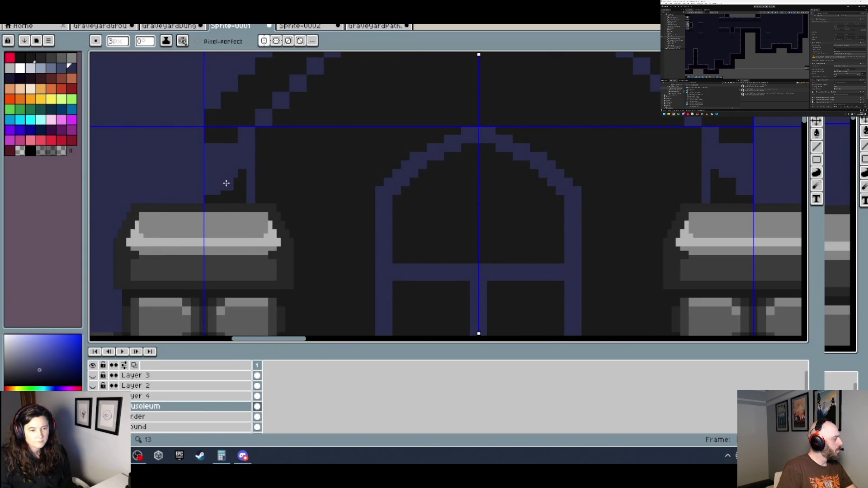
{"action": "left_click", "coordinate": [245, 176]}
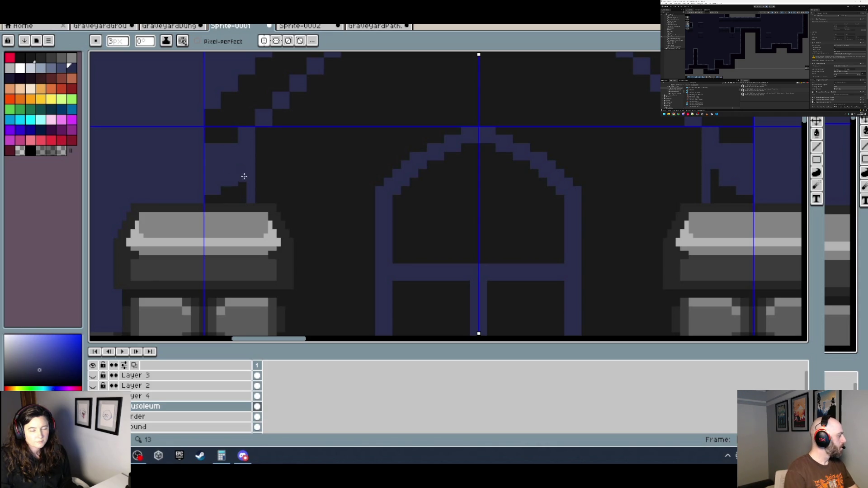
{"action": "left_click", "coordinate": [244, 187]}
Sample black from the artwork again and zoom in and out to review the roof and door.
{"action": "left_click", "coordinate": [248, 190], "text": "alt"}
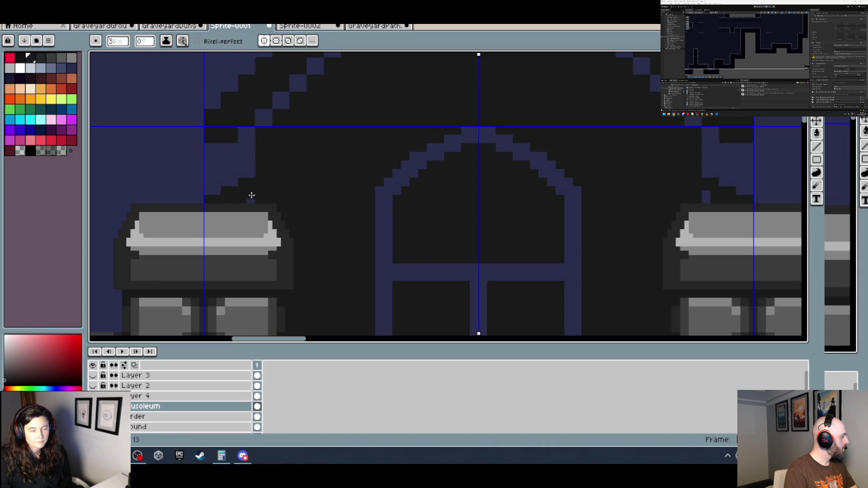
{"action": "scroll", "coordinate": [263, 195], "scroll_direction": "down", "scroll_amount": 3}
{"action": "scroll", "coordinate": [248, 188], "scroll_direction": "up", "scroll_amount": 3}
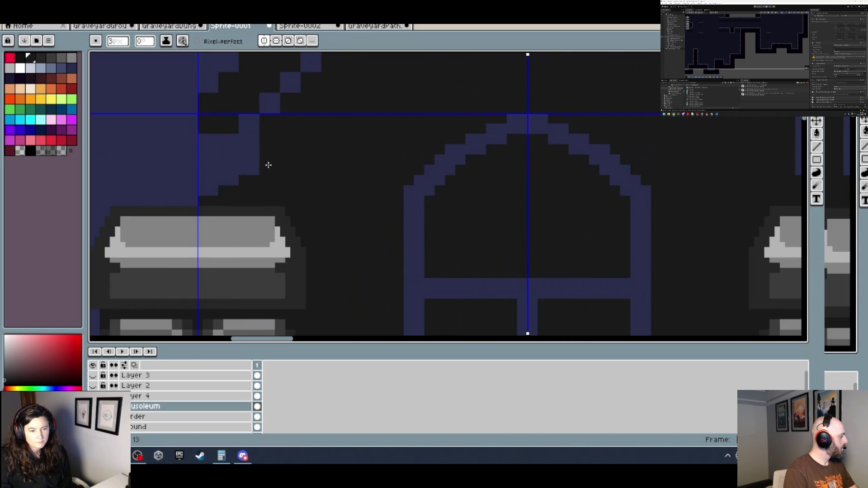
{"action": "scroll", "coordinate": [294, 165], "scroll_direction": "down", "scroll_amount": 2}
{"action": "scroll", "coordinate": [233, 149], "scroll_direction": "up", "scroll_amount": 2}
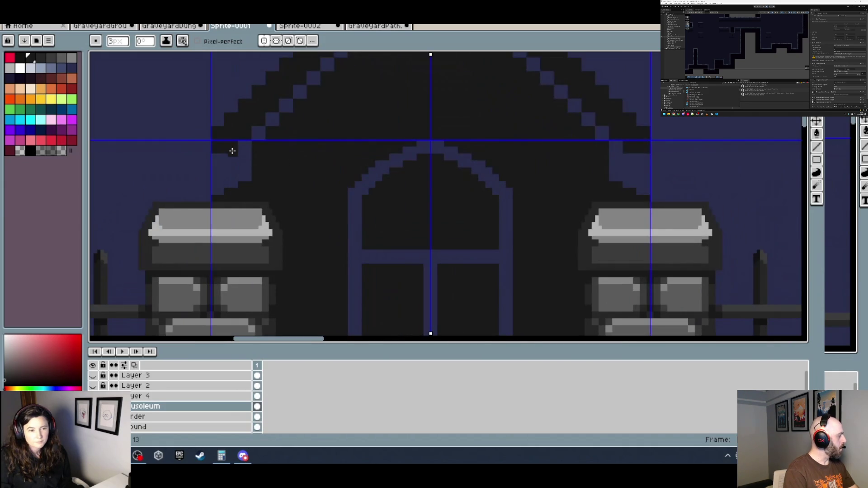
{"action": "scroll", "coordinate": [230, 158], "scroll_direction": "down", "scroll_amount": 2}
{"action": "scroll", "coordinate": [271, 156], "scroll_direction": "up", "scroll_amount": 2}
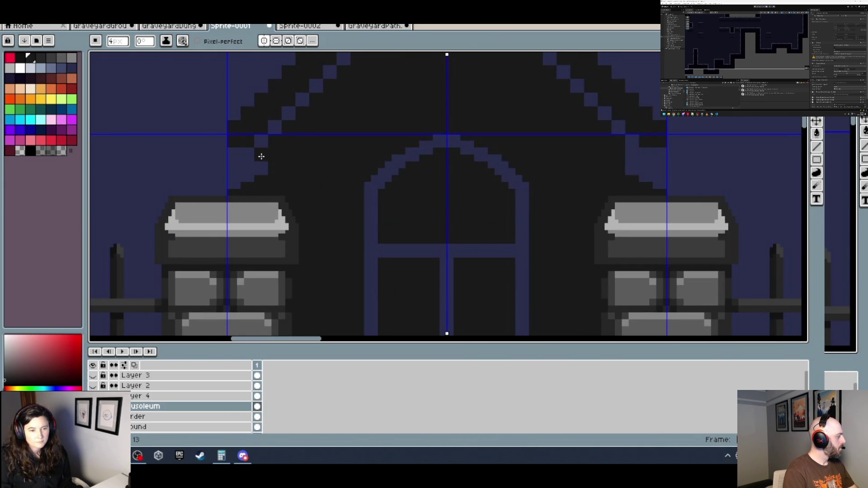
{"action": "scroll", "coordinate": [265, 168], "scroll_direction": "down", "scroll_amount": 2}
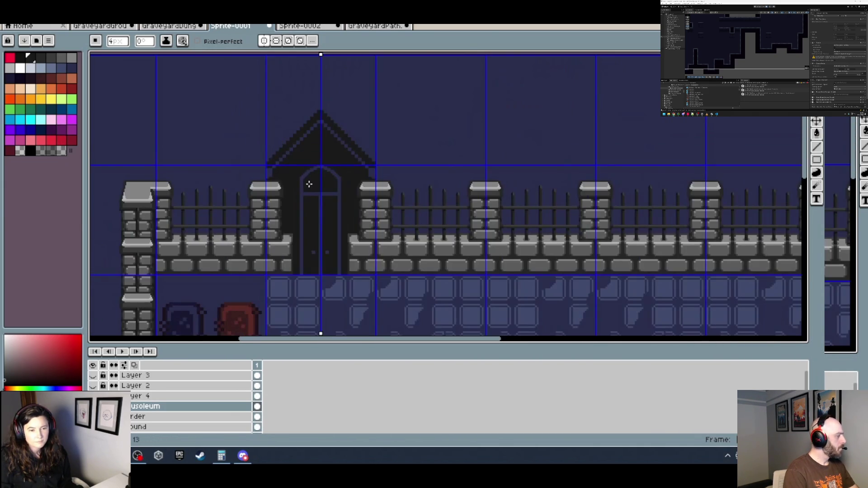
{"action": "scroll", "coordinate": [297, 181], "scroll_direction": "up", "scroll_amount": 2}
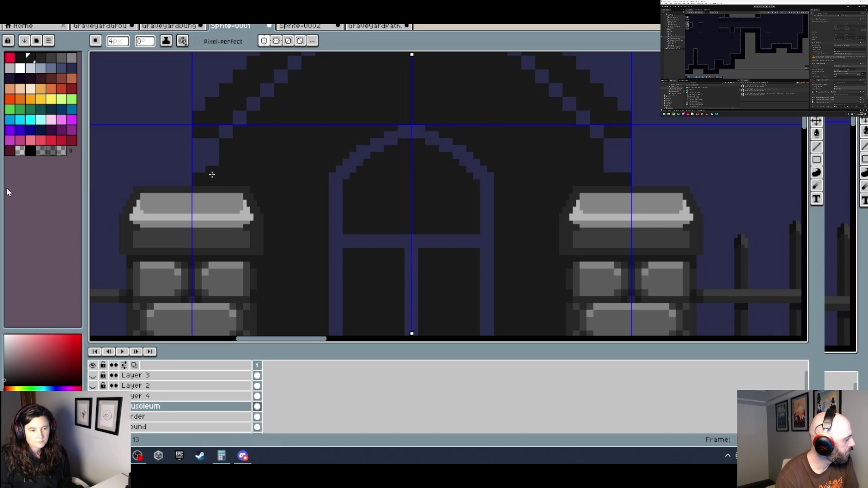
{"action": "scroll", "coordinate": [276, 177], "scroll_direction": "down", "scroll_amount": 2}
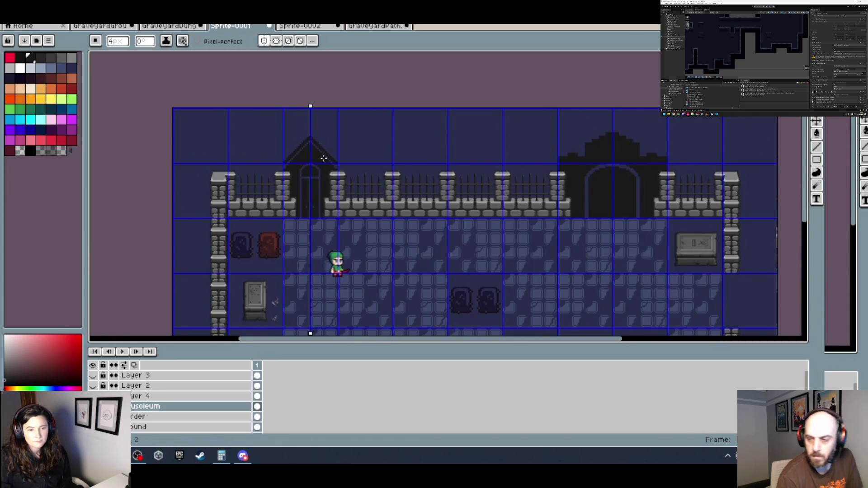
{"action": "scroll", "coordinate": [321, 158], "scroll_direction": "up", "scroll_amount": 1}
Add a spire pixel above the roof peak with a crossbar extended one pixel each side.
{"action": "scroll", "coordinate": [331, 107], "scroll_direction": "up", "scroll_amount": 1}
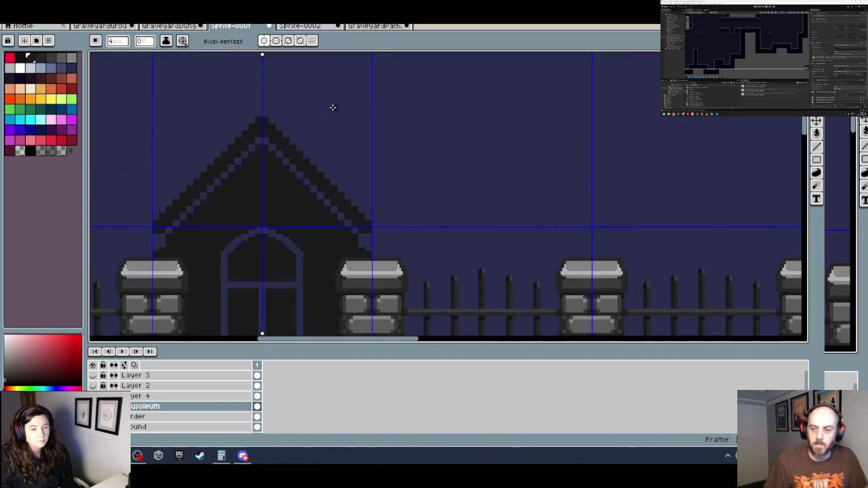
{"action": "scroll", "coordinate": [262, 120], "scroll_direction": "up", "scroll_amount": 1}
{"action": "left_click", "coordinate": [199, 106]}
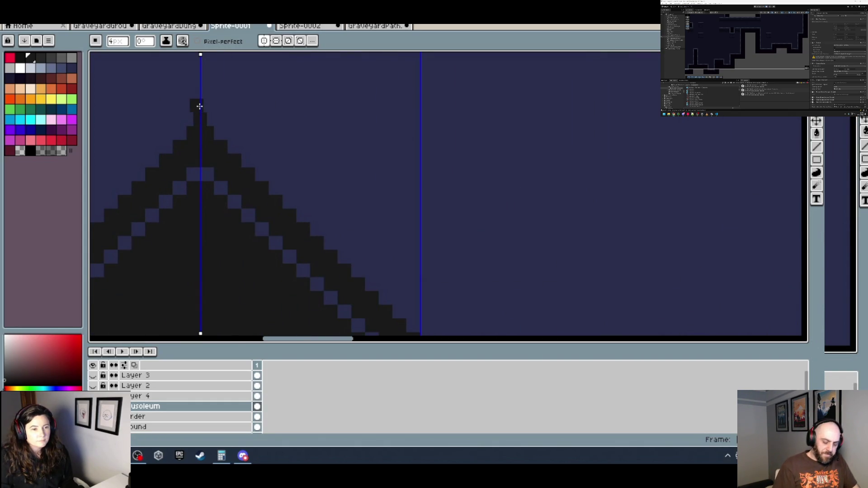
{"action": "scroll", "coordinate": [202, 106], "scroll_direction": "down", "scroll_amount": 2}
{"action": "scroll", "coordinate": [285, 111], "scroll_direction": "down", "scroll_amount": 1}
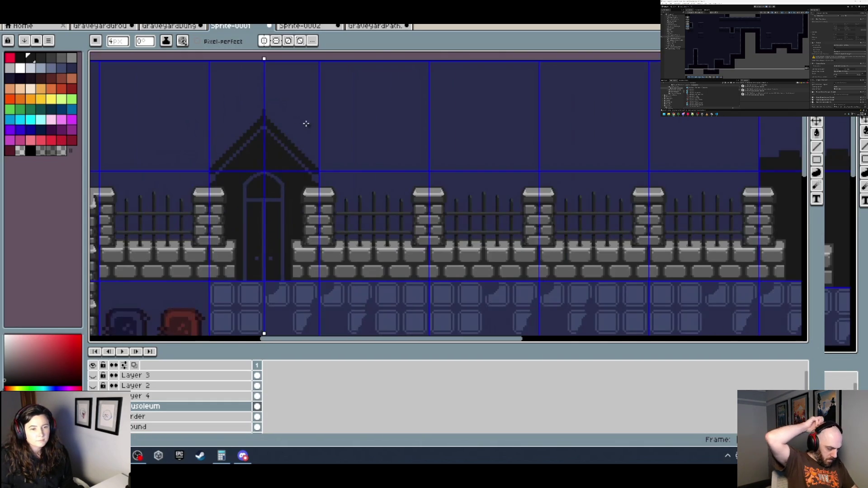
{"action": "scroll", "coordinate": [305, 122], "scroll_direction": "up", "scroll_amount": 3}
{"action": "left_click_drag", "start_coordinate": [242, 144], "coordinate": [279, 142]}
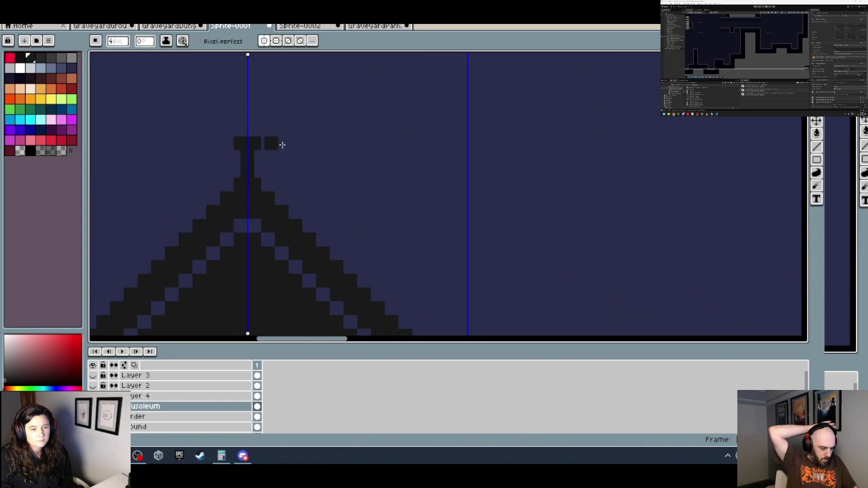
{"action": "scroll", "coordinate": [326, 147], "scroll_direction": "down", "scroll_amount": 2}
{"action": "scroll", "coordinate": [300, 140], "scroll_direction": "up", "scroll_amount": 2}
{"action": "scroll", "coordinate": [303, 154], "scroll_direction": "up", "scroll_amount": 1}
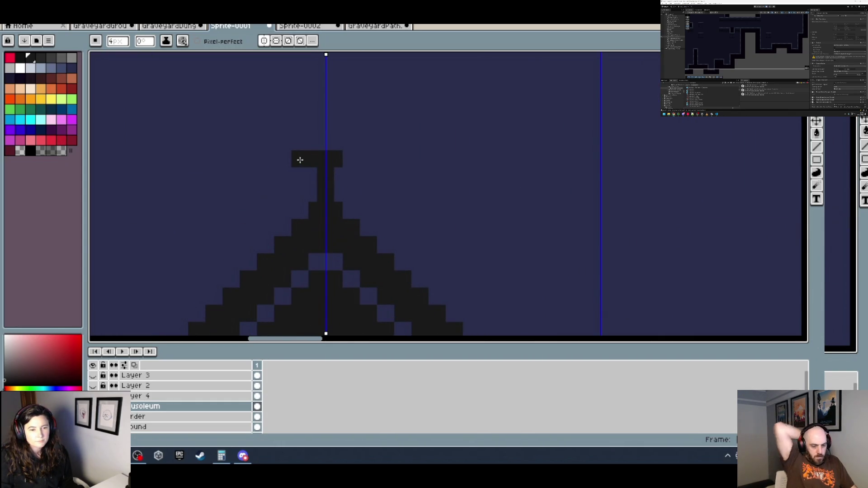
{"action": "left_click", "coordinate": [296, 159]}
Paint pixels above both crossbar ends and build up the rounded pointed finial.
{"action": "scroll", "coordinate": [361, 151], "scroll_direction": "down", "scroll_amount": 1}
{"action": "scroll", "coordinate": [379, 157], "scroll_direction": "down", "scroll_amount": 2}
{"action": "scroll", "coordinate": [379, 157], "scroll_direction": "up", "scroll_amount": 3}
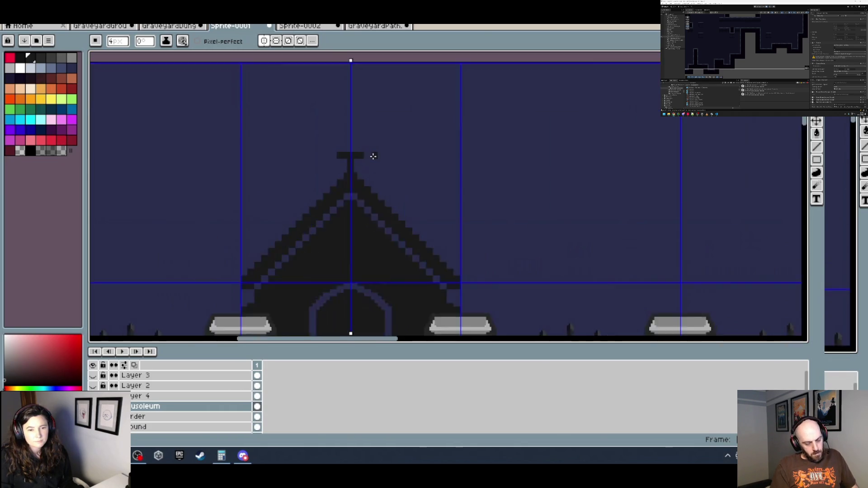
{"action": "left_click", "coordinate": [312, 141]}
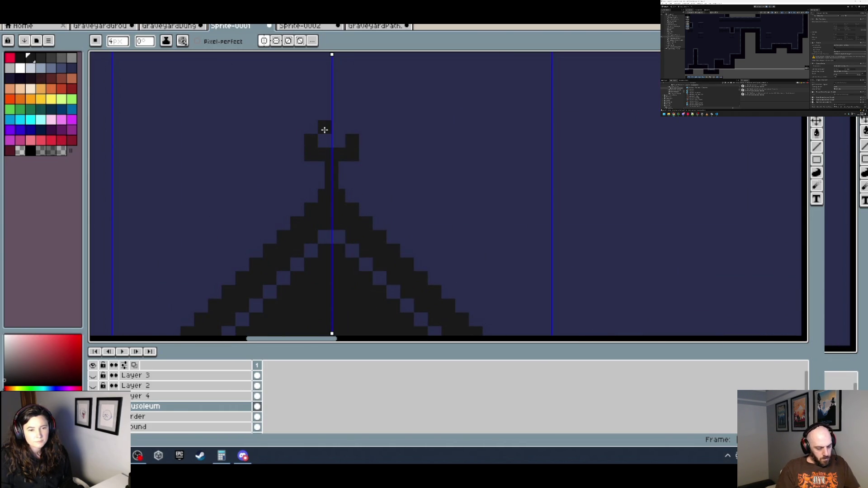
{"action": "key", "text": "ctrl+z"}
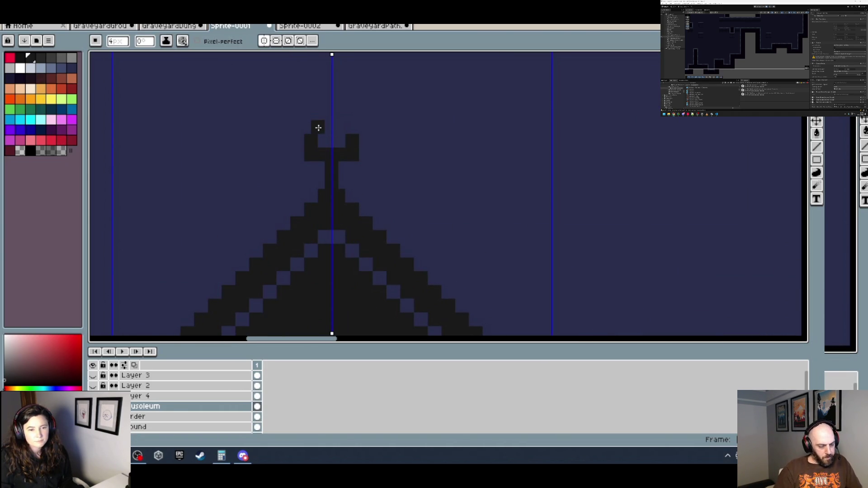
{"action": "left_click", "coordinate": [318, 128]}
{"action": "left_click", "coordinate": [326, 114]}
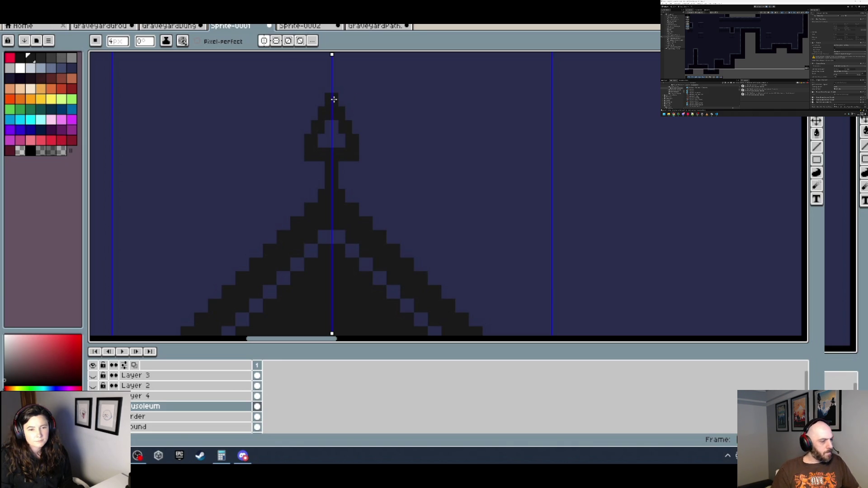
{"action": "scroll", "coordinate": [333, 99], "scroll_direction": "down", "scroll_amount": 3}
{"action": "scroll", "coordinate": [329, 96], "scroll_direction": "up", "scroll_amount": 2}
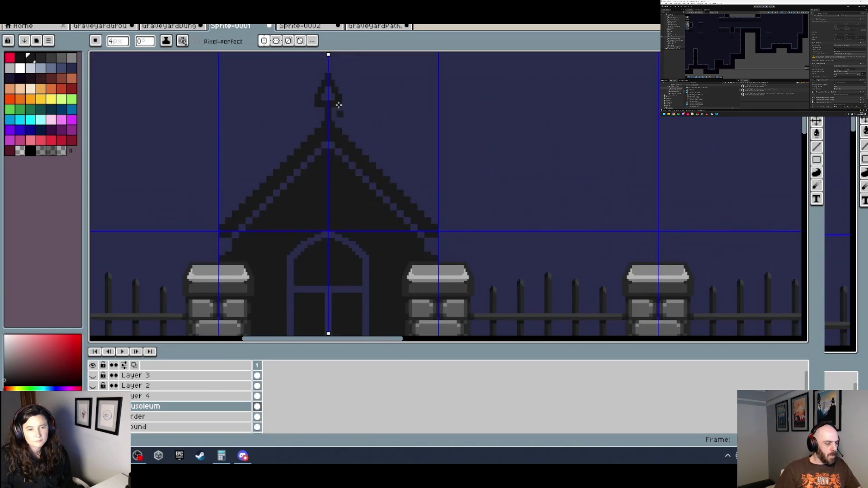
Switch briefly to the Paint Bucket and back to the Pencil while inspecting the finial.
{"action": "key", "text": "g"}
{"action": "scroll", "coordinate": [330, 93], "scroll_direction": "down", "scroll_amount": 2}
{"action": "scroll", "coordinate": [321, 92], "scroll_direction": "up", "scroll_amount": 3}
{"action": "key", "text": "b"}
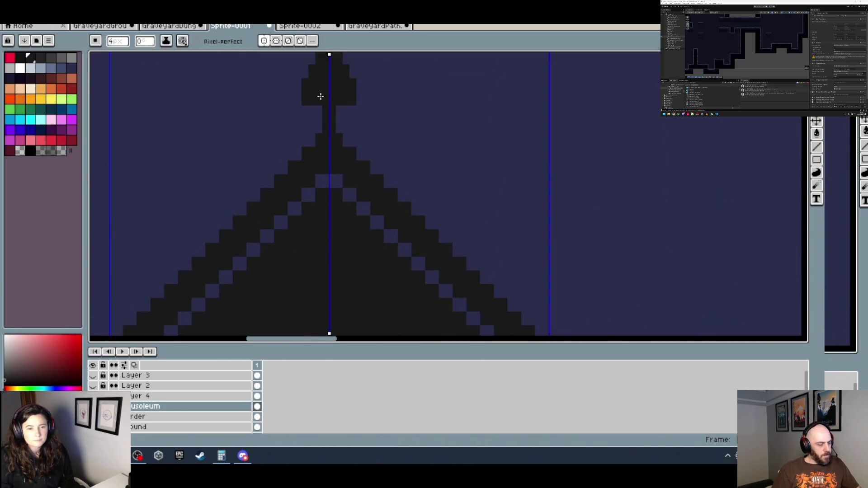
{"action": "scroll", "coordinate": [368, 112], "scroll_direction": "down", "scroll_amount": 3}
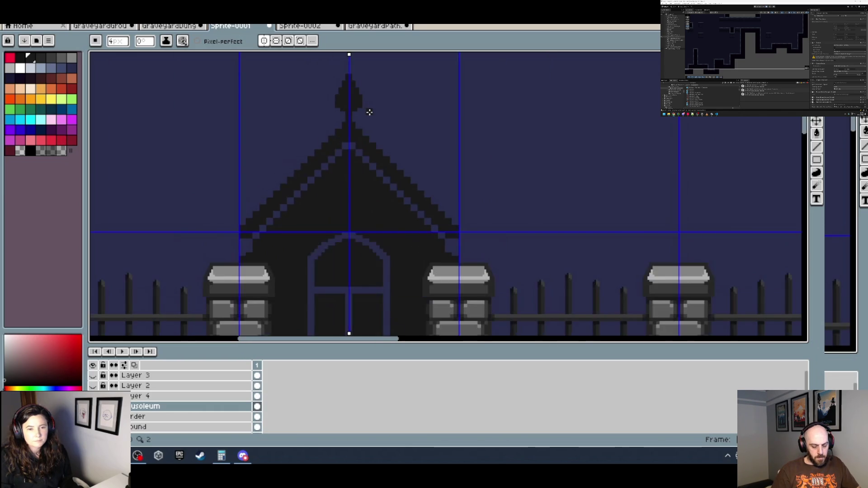
{"action": "scroll", "coordinate": [383, 131], "scroll_direction": "up", "scroll_amount": 3}
{"action": "scroll", "coordinate": [369, 128], "scroll_direction": "down", "scroll_amount": 1}
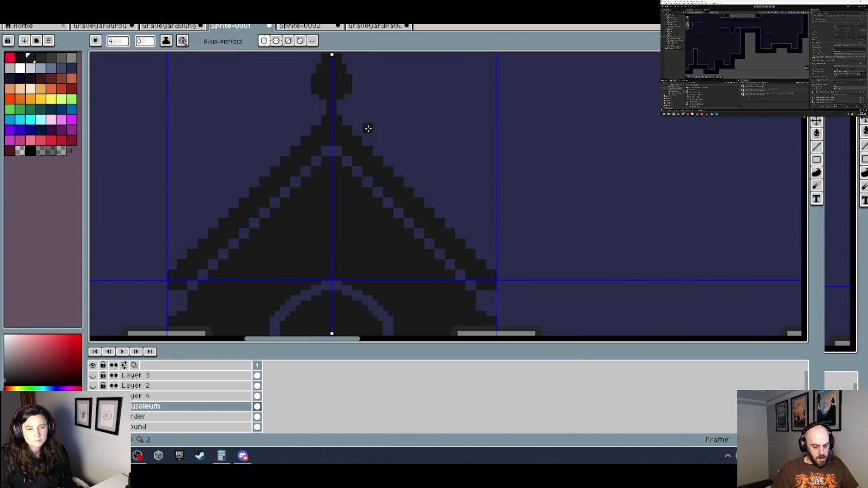
{"action": "scroll", "coordinate": [368, 130], "scroll_direction": "up", "scroll_amount": 1}
{"action": "scroll", "coordinate": [379, 144], "scroll_direction": "down", "scroll_amount": 1}
Draw mirrored pinnacle stems rising from the roof's lower corners.
{"action": "scroll", "coordinate": [457, 218], "scroll_direction": "up", "scroll_amount": 1}
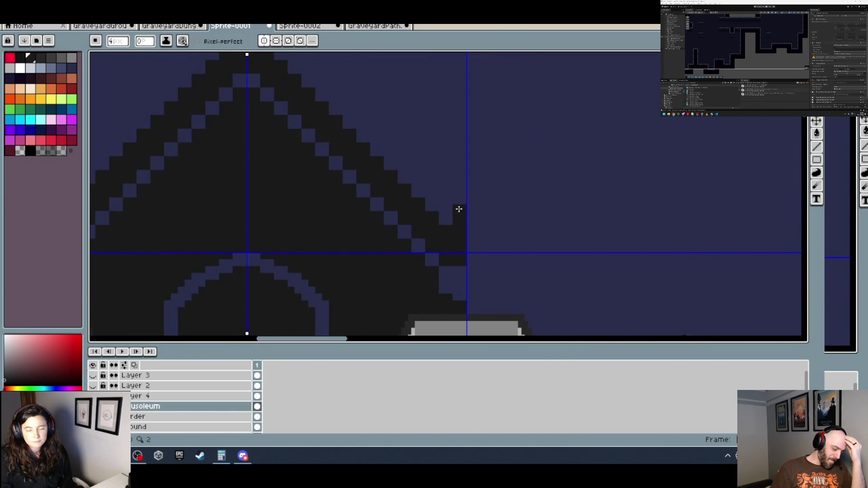
{"action": "scroll", "coordinate": [461, 190], "scroll_direction": "down", "scroll_amount": 4}
{"action": "scroll", "coordinate": [411, 182], "scroll_direction": "up", "scroll_amount": 3}
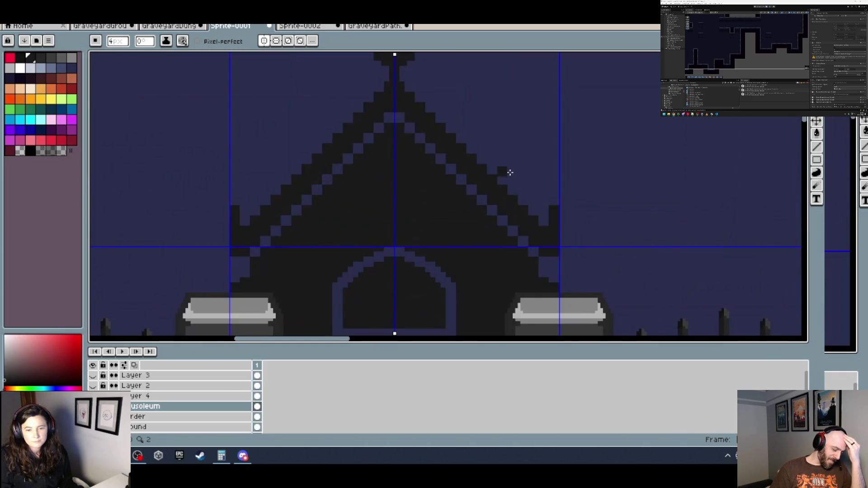
{"action": "scroll", "coordinate": [510, 172], "scroll_direction": "down", "scroll_amount": 1}
{"action": "scroll", "coordinate": [457, 188], "scroll_direction": "up", "scroll_amount": 1}
{"action": "key", "text": "v"}
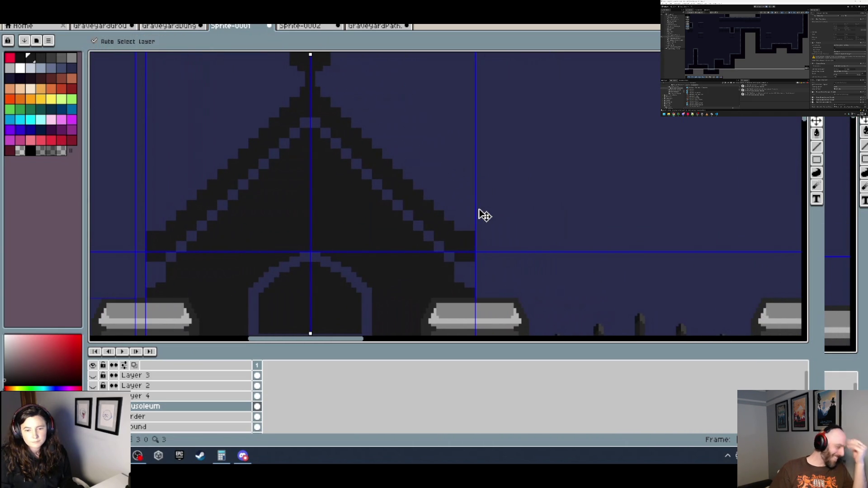
{"action": "key", "text": "b"}
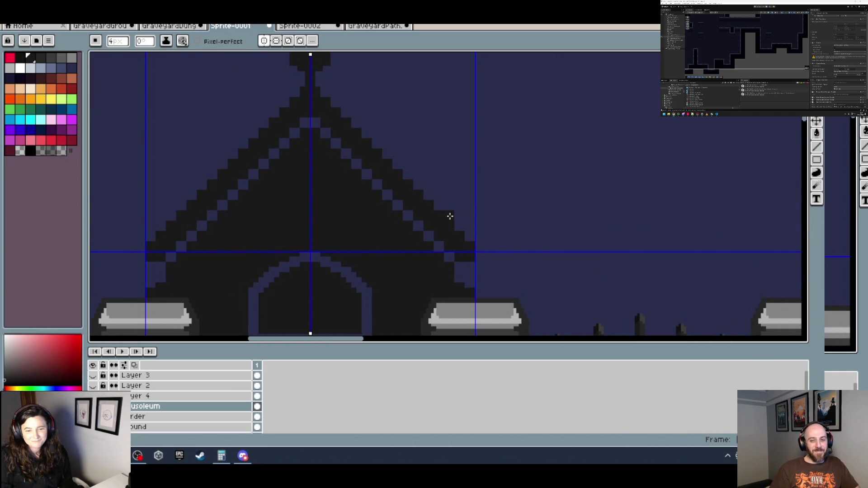
{"action": "left_click", "coordinate": [451, 206]}
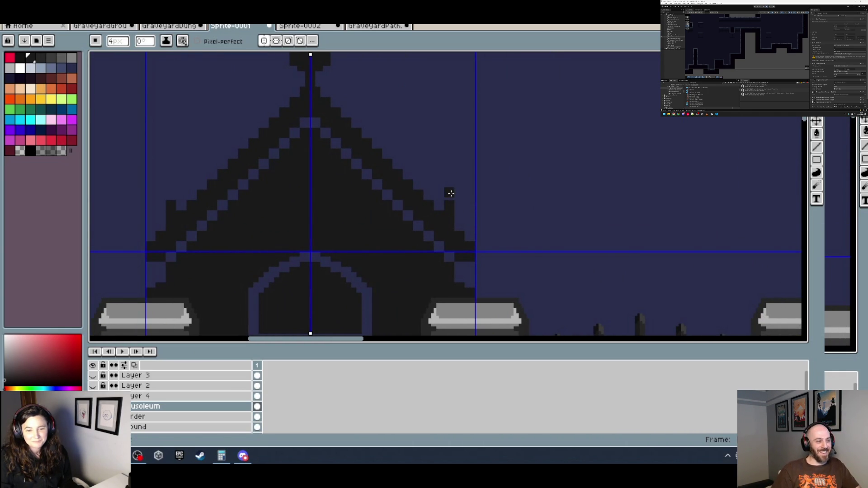
{"action": "left_click", "coordinate": [451, 195]}
Add inner and outer prongs to fork the pinnacle tops.
{"action": "left_click_drag", "start_coordinate": [447, 175], "coordinate": [424, 199]}
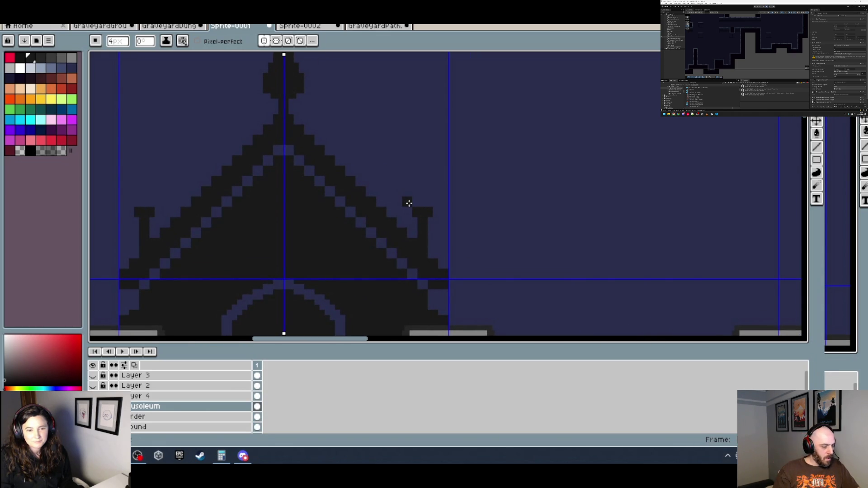
{"action": "left_click", "coordinate": [408, 207]}
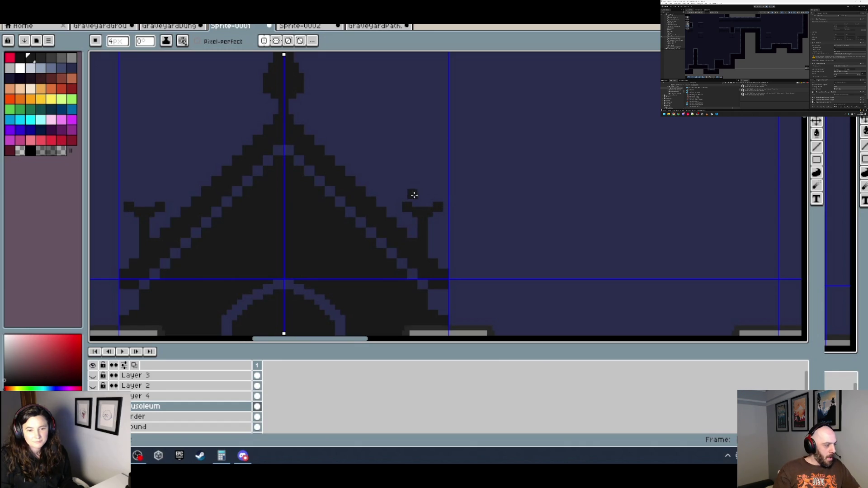
{"action": "left_click", "coordinate": [437, 195]}
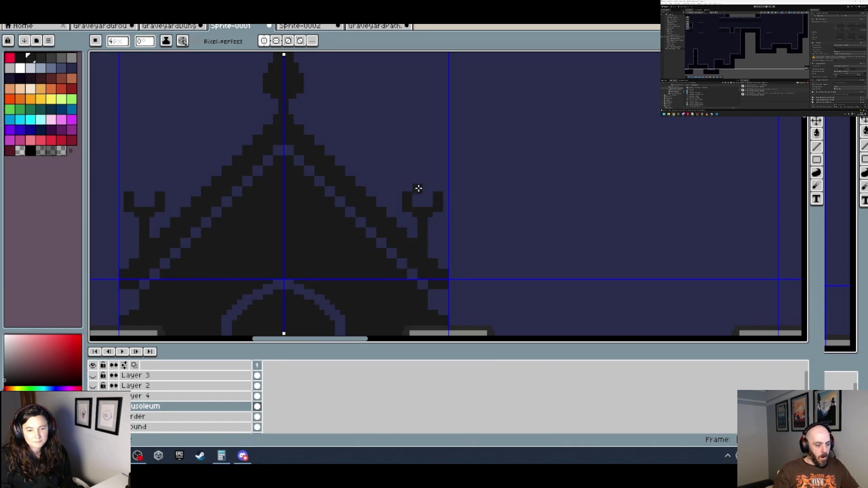
Select the spire-top finial and move a copy onto the right corner pinnacle.
{"action": "key", "text": "m"}
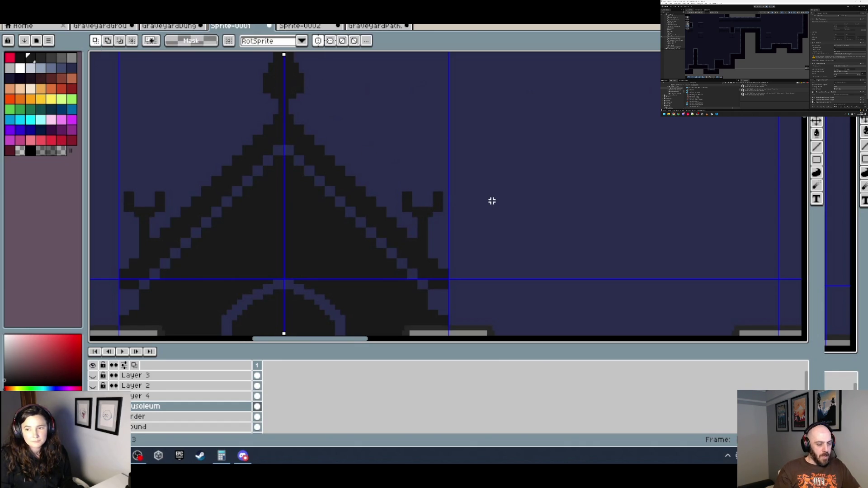
{"action": "scroll", "coordinate": [492, 200], "scroll_direction": "up", "scroll_amount": 2}
{"action": "left_click_drag", "start_coordinate": [257, 73], "coordinate": [309, 136]}
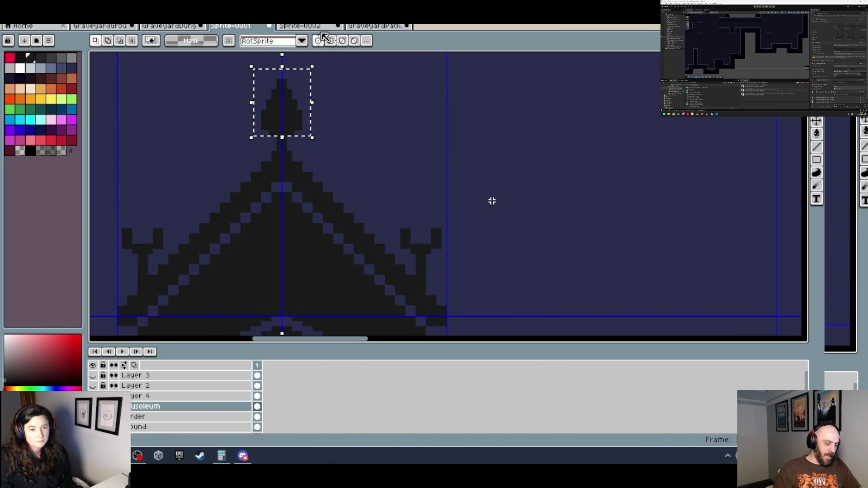
{"action": "left_click", "coordinate": [281, 114]}
{"action": "mouse_move", "coordinate": [280, 114]}
{"action": "left_mouse_down"}
{"action": "mouse_move", "coordinate": [420, 231]}
{"action": "mouse_move", "coordinate": [400, 165]}
{"action": "left_mouse_up"}
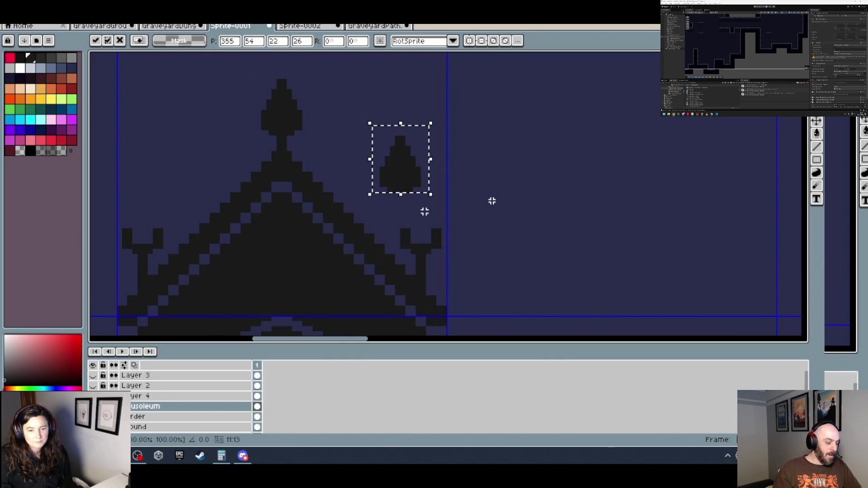
{"action": "key", "text": "Escape"}
{"action": "key", "text": "ctrl+d"}
{"action": "key", "text": "ctrl+z"}
{"action": "key", "text": "ctrl+z"}
{"action": "key", "text": "ctrl+z"}
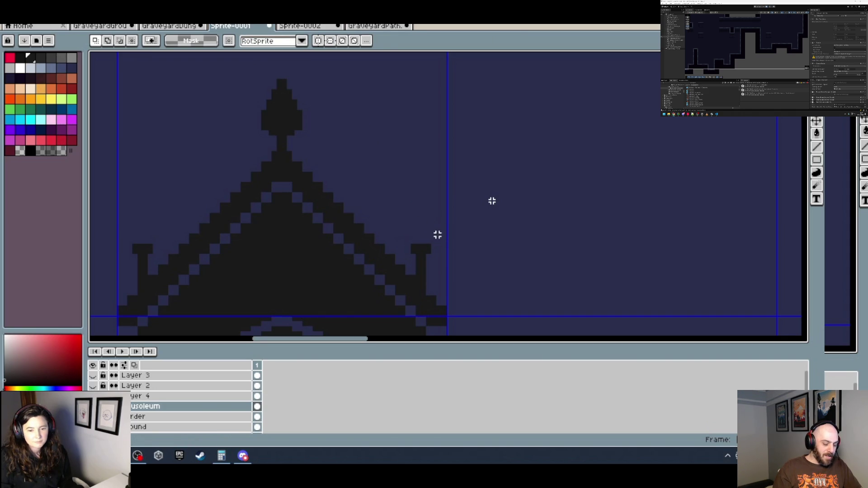
{"action": "left_click_drag", "start_coordinate": [296, 103], "coordinate": [436, 219]}
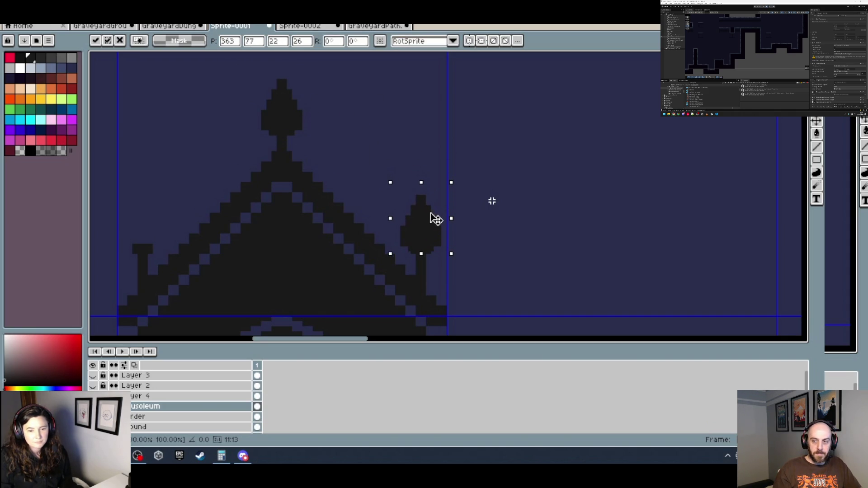
{"action": "key", "text": "Return"}
Paste another finial copy onto the left roof post and drop it.
{"action": "scroll", "coordinate": [331, 178], "scroll_direction": "down", "scroll_amount": 3}
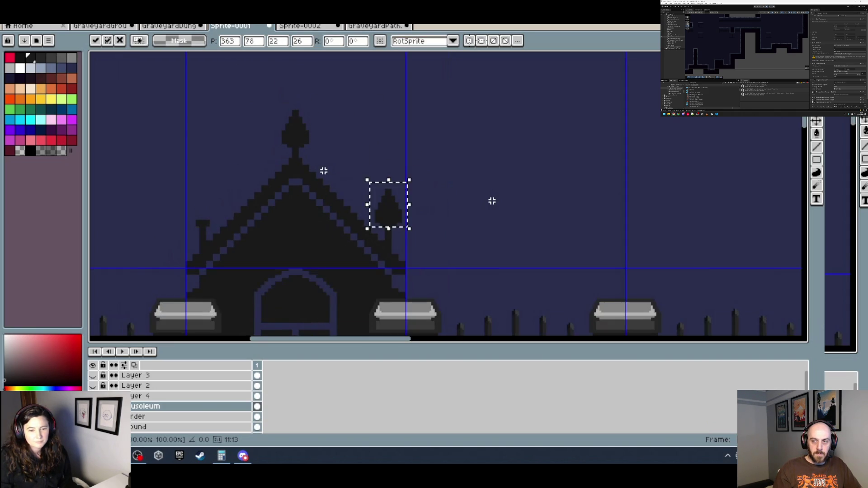
{"action": "scroll", "coordinate": [357, 194], "scroll_direction": "down", "scroll_amount": 1}
{"action": "scroll", "coordinate": [295, 194], "scroll_direction": "up", "scroll_amount": 4}
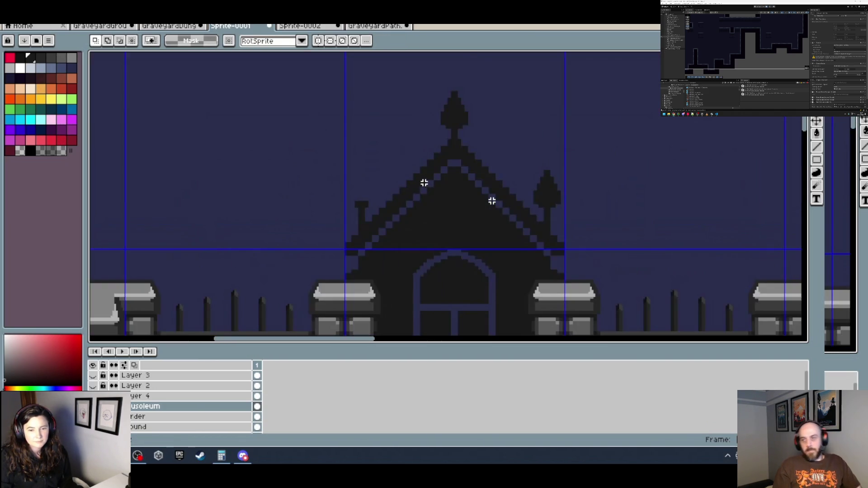
{"action": "key", "text": "ctrl+v"}
{"action": "left_click_drag", "start_coordinate": [481, 98], "coordinate": [340, 199]}
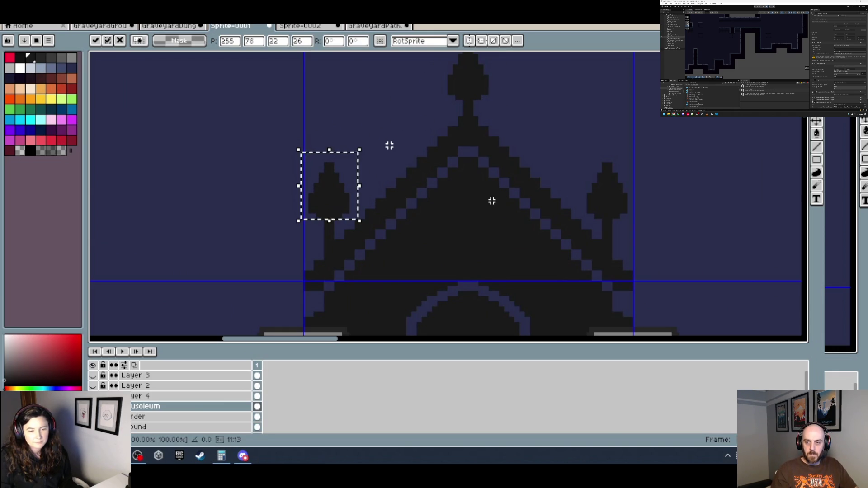
{"action": "left_click", "coordinate": [387, 144]}
{"action": "scroll", "coordinate": [386, 145], "scroll_direction": "down", "scroll_amount": 3}
Sample the navy trim colour from the mausoleum artwork and bring the larger mausoleum into view.
{"action": "scroll", "coordinate": [462, 151], "scroll_direction": "down", "scroll_amount": 1}
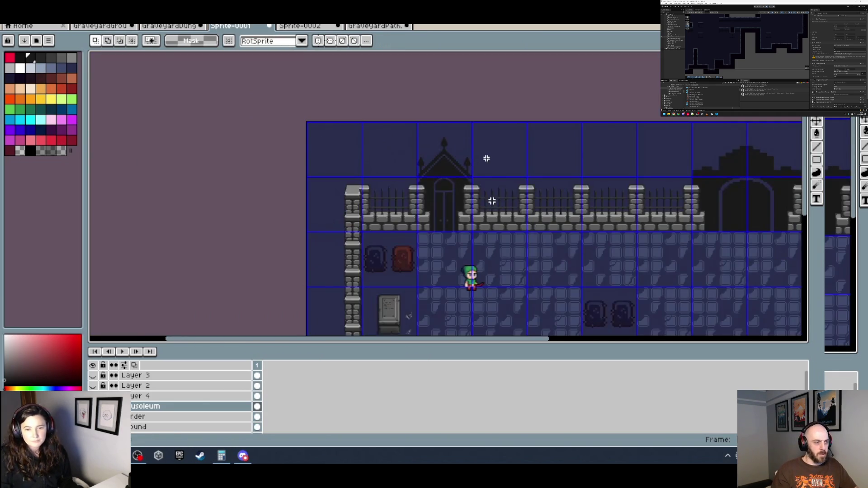
{"action": "left_click_drag", "start_coordinate": [484, 151], "coordinate": [449, 169]}
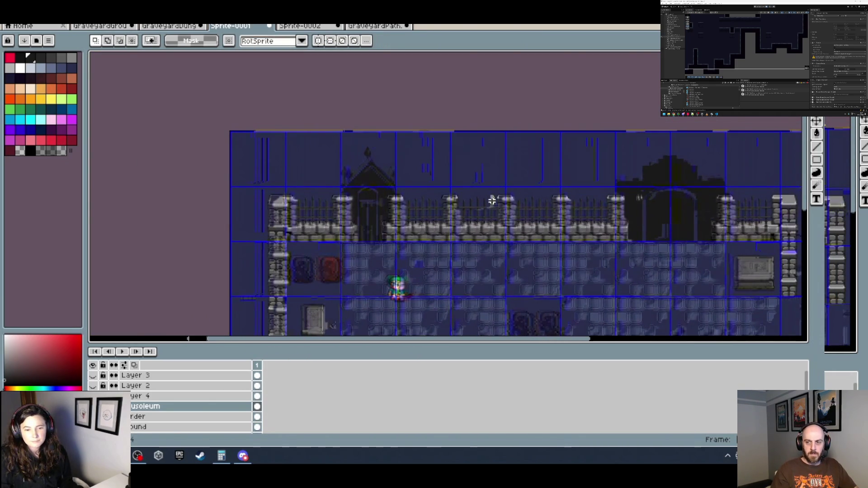
{"action": "scroll", "coordinate": [492, 201], "scroll_direction": "up", "scroll_amount": 1}
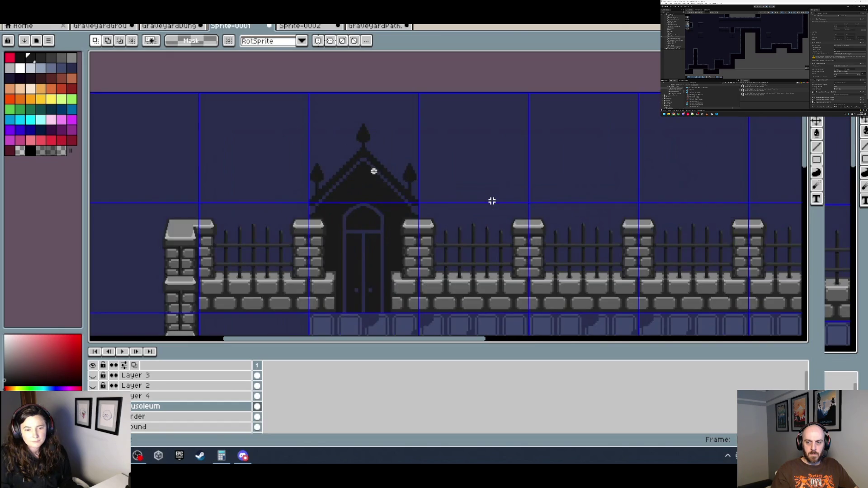
{"action": "scroll", "coordinate": [492, 200], "scroll_direction": "down", "scroll_amount": 2}
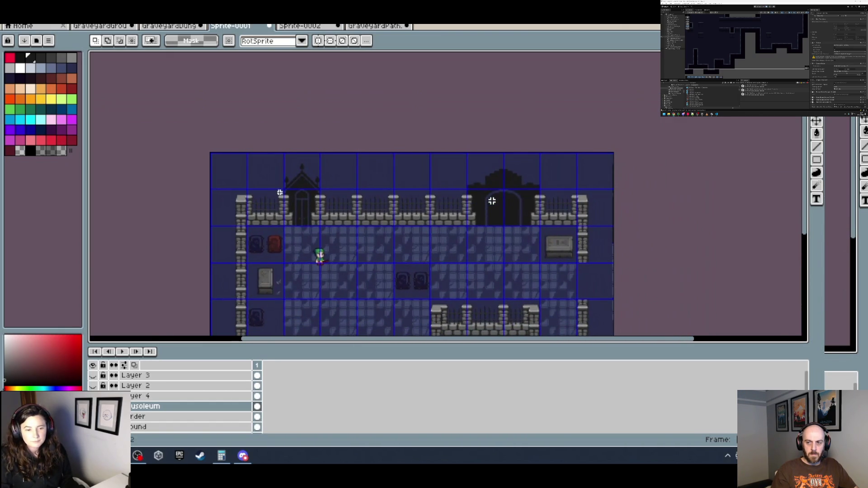
{"action": "scroll", "coordinate": [492, 201], "scroll_direction": "up", "scroll_amount": 2}
{"action": "key", "text": "b"}
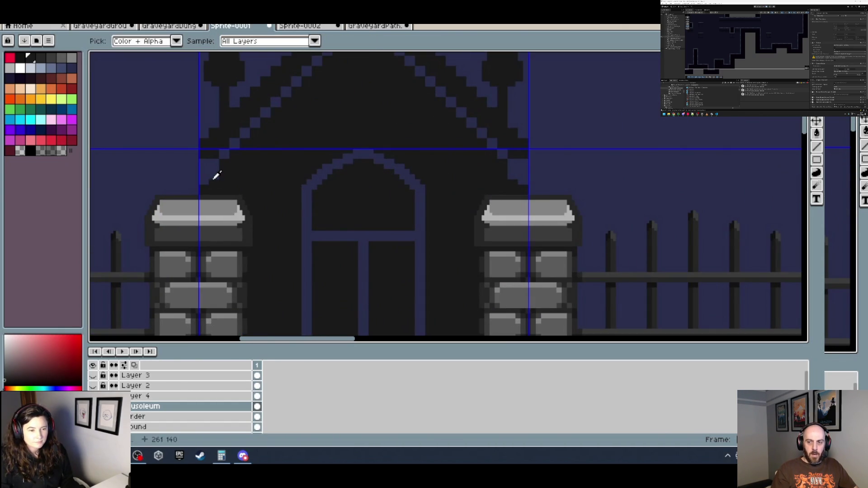
{"action": "left_click", "coordinate": [205, 185], "text": "alt"}
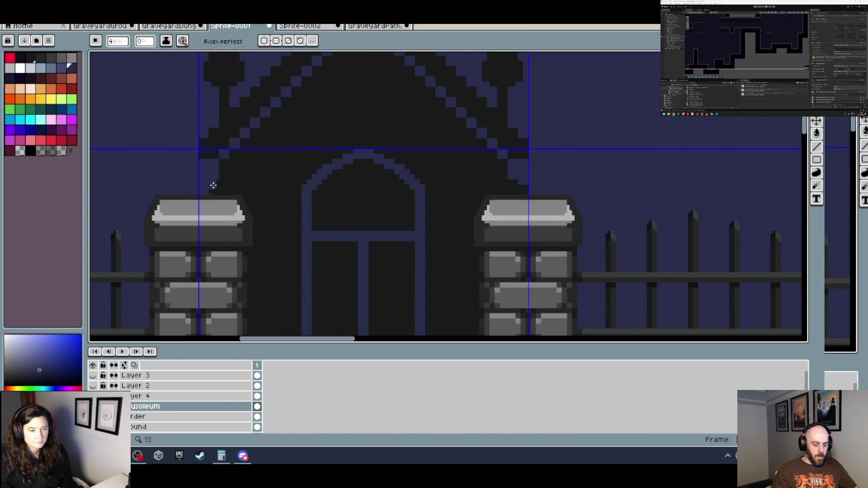
{"action": "scroll", "coordinate": [261, 182], "scroll_direction": "down", "scroll_amount": 2}
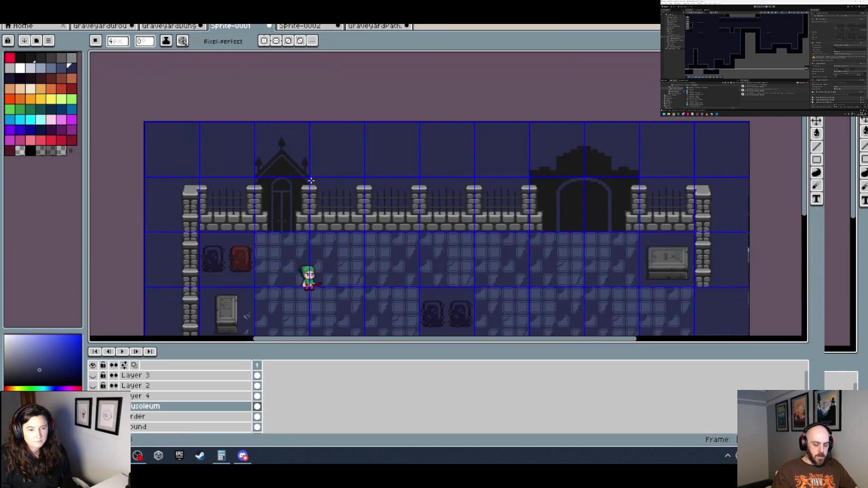
{"action": "left_click_drag", "start_coordinate": [324, 178], "coordinate": [393, 188]}
{"action": "scroll", "coordinate": [364, 183], "scroll_direction": "up", "scroll_amount": 1}
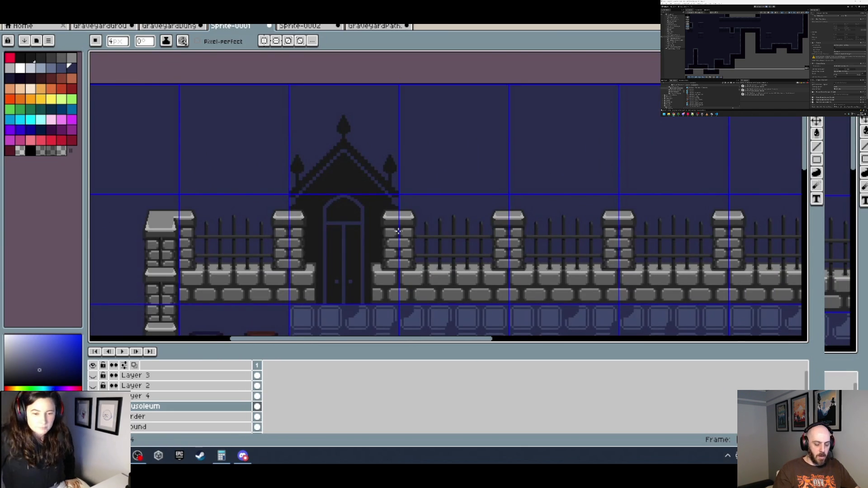
{"action": "scroll", "coordinate": [399, 231], "scroll_direction": "down", "scroll_amount": 2}
Draw a straight navy line from the arch top to the door bottom, splitting the doorway.
{"action": "mouse_move", "coordinate": [399, 231]}
{"action": "left_mouse_down"}
{"action": "mouse_move", "coordinate": [312, 177]}
{"action": "mouse_move", "coordinate": [318, 173]}
{"action": "left_mouse_up"}
{"action": "scroll", "coordinate": [318, 173], "scroll_direction": "up", "scroll_amount": 2}
{"action": "scroll", "coordinate": [398, 160], "scroll_direction": "up", "scroll_amount": 3}
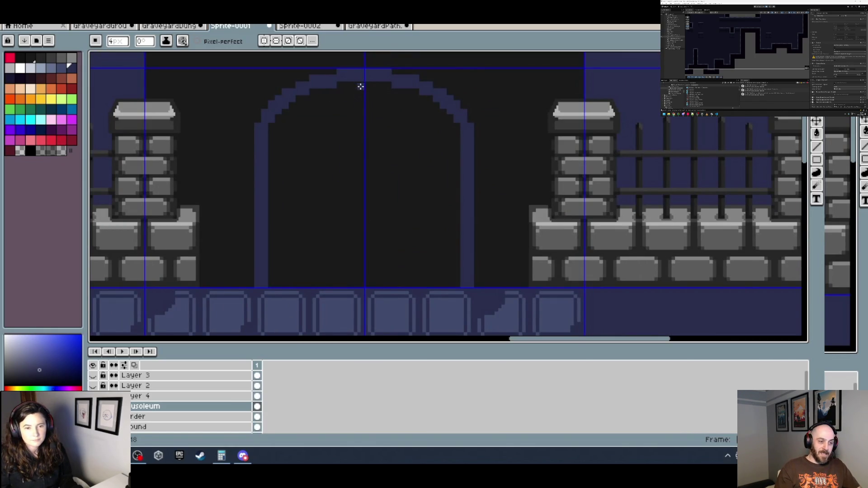
{"action": "left_click", "coordinate": [362, 283], "text": "shift"}
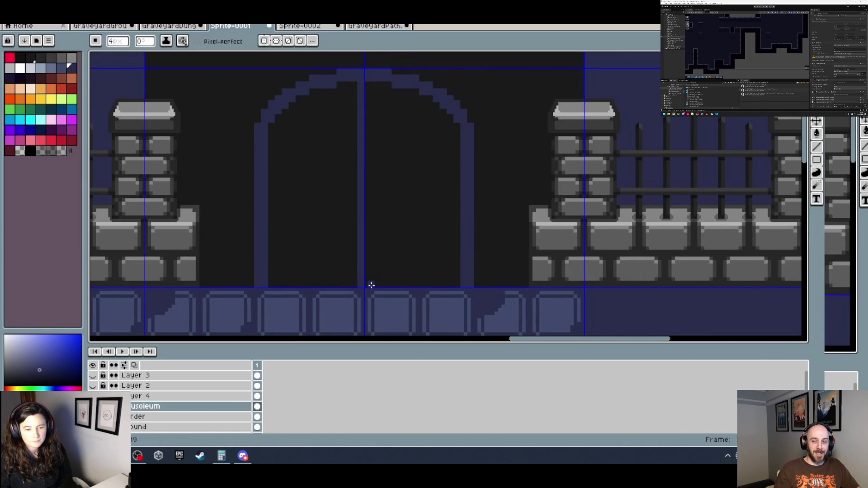
{"action": "scroll", "coordinate": [368, 285], "scroll_direction": "up", "scroll_amount": 2}
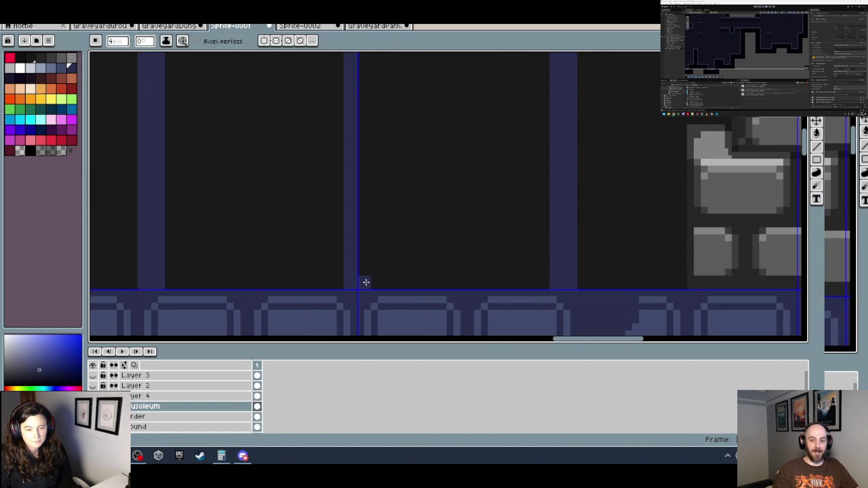
{"action": "scroll", "coordinate": [382, 145], "scroll_direction": "down", "scroll_amount": 2}
{"action": "scroll", "coordinate": [378, 129], "scroll_direction": "up", "scroll_amount": 2}
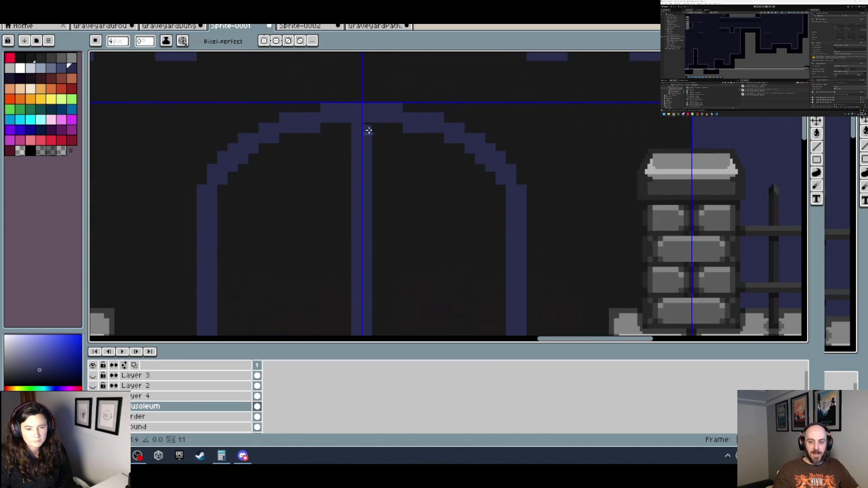
{"action": "scroll", "coordinate": [369, 130], "scroll_direction": "down", "scroll_amount": 3}
{"action": "scroll", "coordinate": [391, 108], "scroll_direction": "up", "scroll_amount": 2}
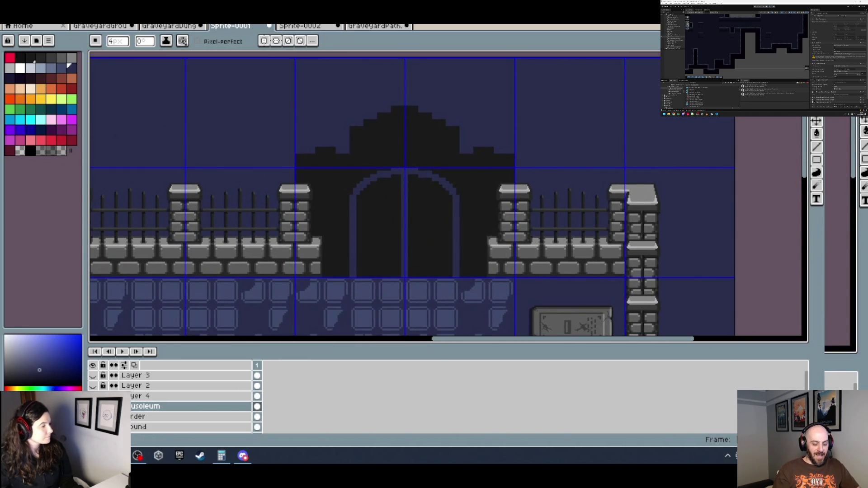
{"action": "scroll", "coordinate": [289, 202], "scroll_direction": "left", "scroll_amount": 5}
Extend the navy door crossbar past both the right and left jambs.
{"action": "scroll", "coordinate": [289, 202], "scroll_direction": "up", "scroll_amount": 3}
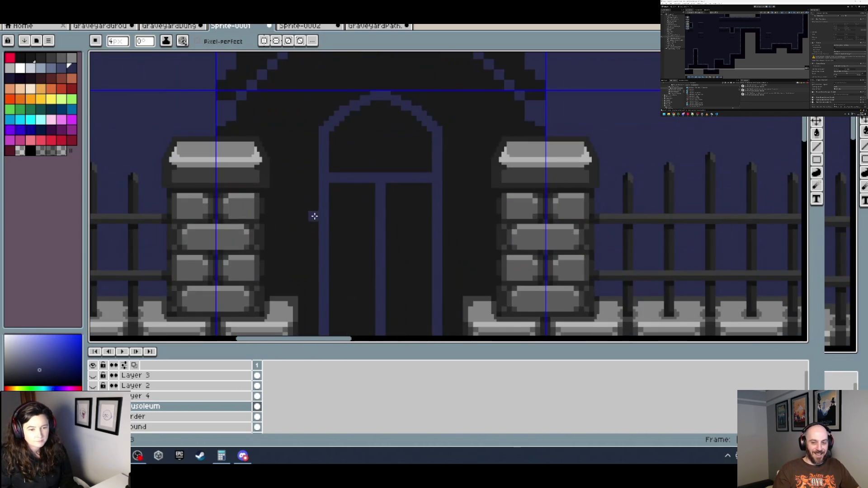
{"action": "scroll", "coordinate": [271, 193], "scroll_direction": "up", "scroll_amount": 1}
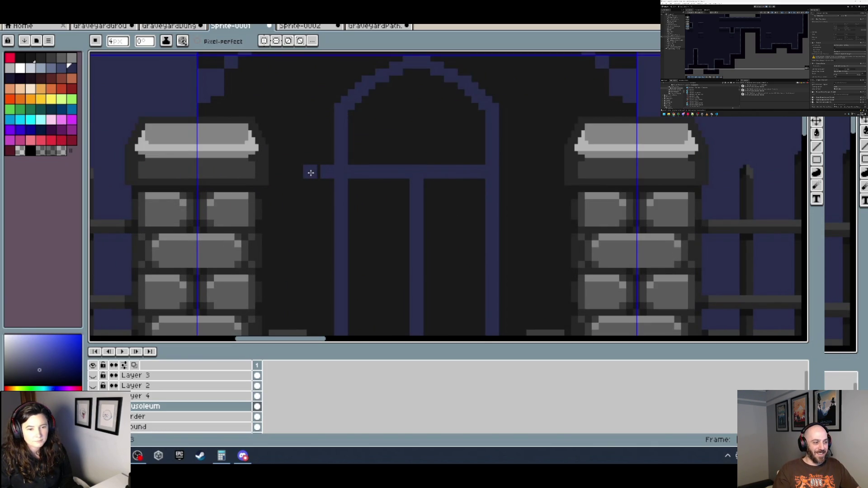
{"action": "left_click_drag", "start_coordinate": [522, 173], "coordinate": [508, 173]}
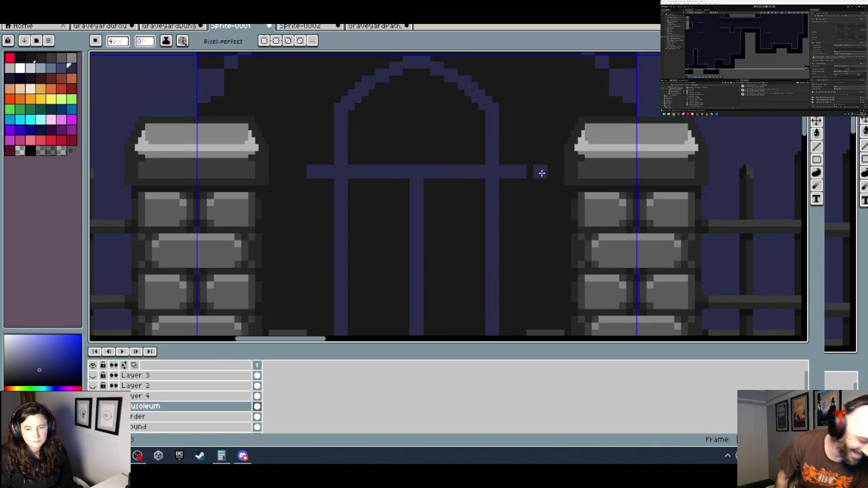
{"action": "left_click", "coordinate": [533, 171]}
{"action": "left_click", "coordinate": [302, 172]}
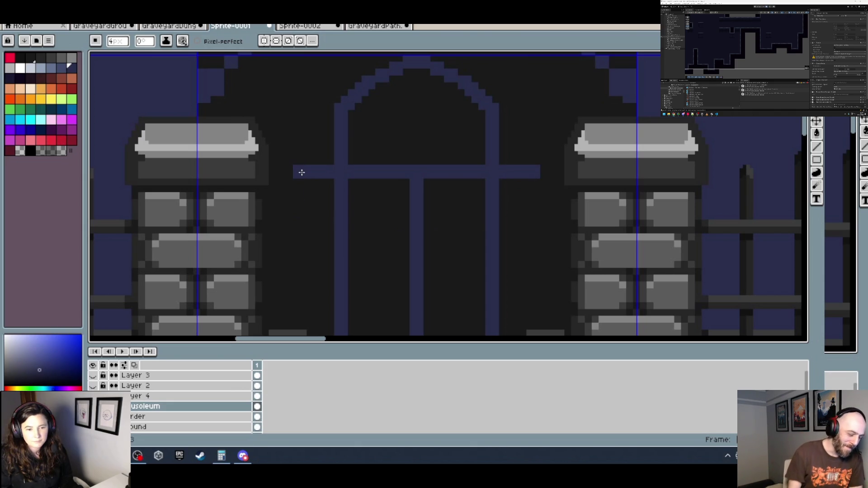
Draw navy frame lines down from the crossbar's left and right ends.
{"action": "scroll", "coordinate": [301, 173], "scroll_direction": "down", "scroll_amount": 3}
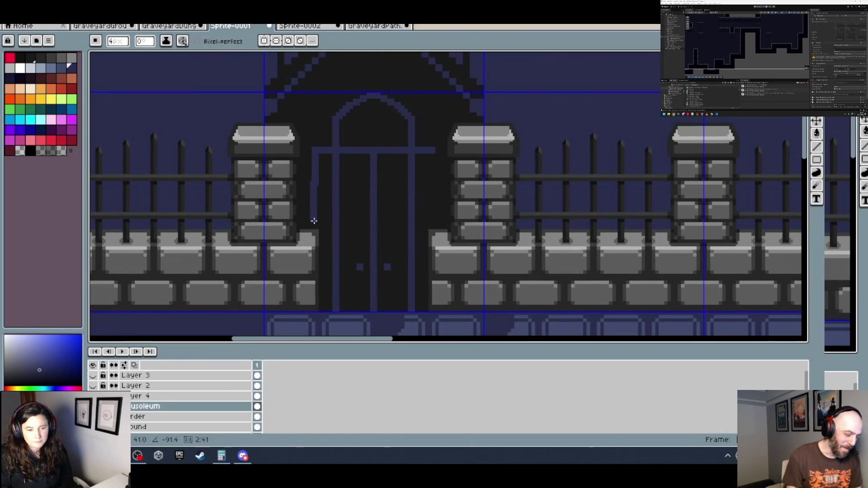
{"action": "scroll", "coordinate": [315, 229], "scroll_direction": "up", "scroll_amount": 3}
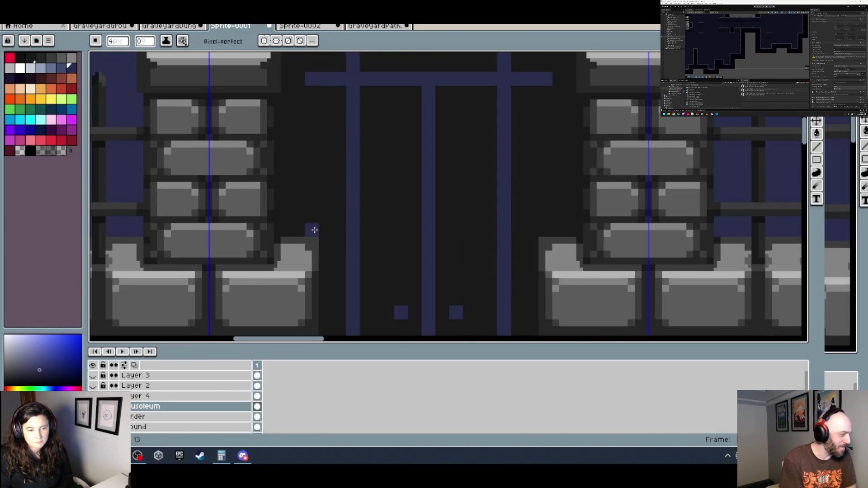
{"action": "left_click", "coordinate": [315, 230], "text": "shift"}
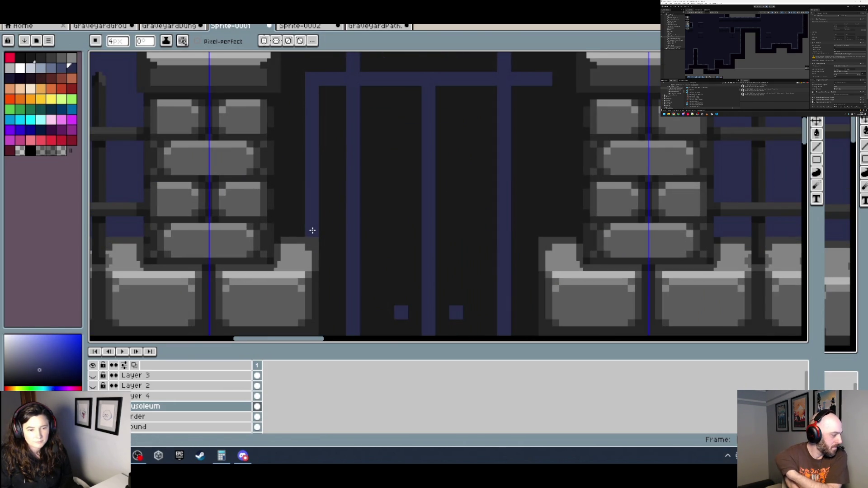
{"action": "scroll", "coordinate": [313, 231], "scroll_direction": "down", "scroll_amount": 2}
{"action": "scroll", "coordinate": [434, 229], "scroll_direction": "up", "scroll_amount": 2}
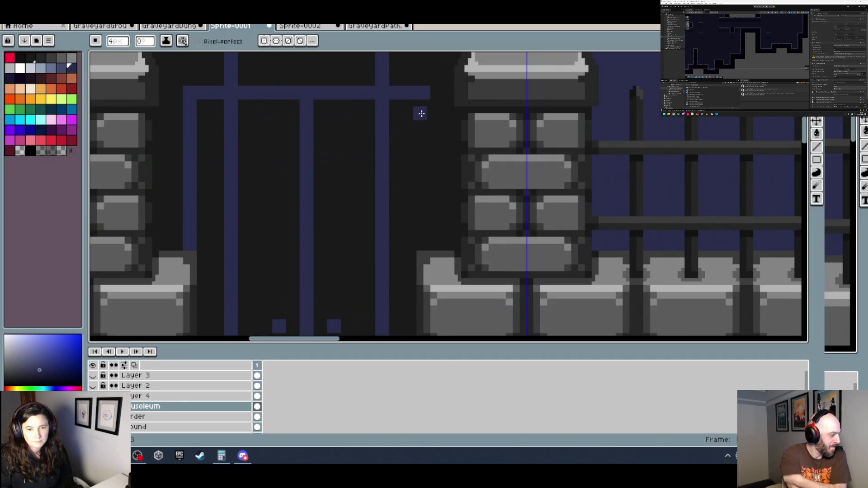
{"action": "left_click", "coordinate": [422, 107]}
{"action": "left_click", "coordinate": [420, 245], "text": "shift"}
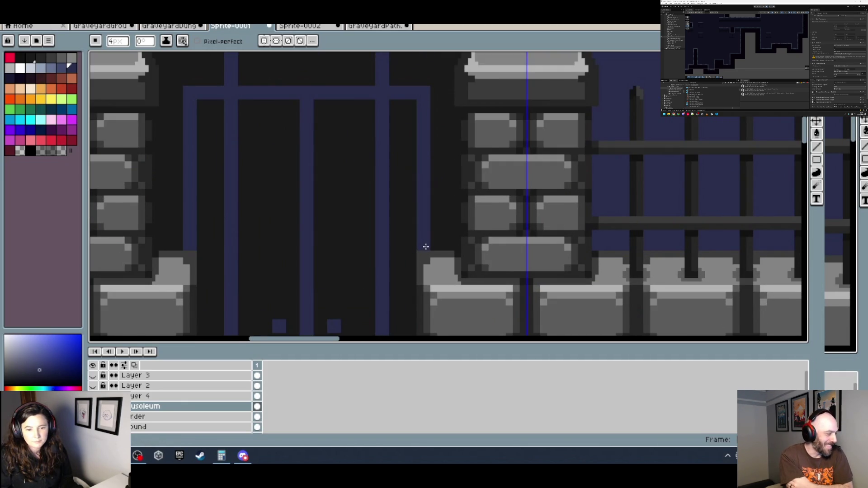
{"action": "scroll", "coordinate": [422, 243], "scroll_direction": "down", "scroll_amount": 3}
{"action": "scroll", "coordinate": [425, 242], "scroll_direction": "up", "scroll_amount": 2}
{"action": "scroll", "coordinate": [327, 180], "scroll_direction": "up", "scroll_amount": 1}
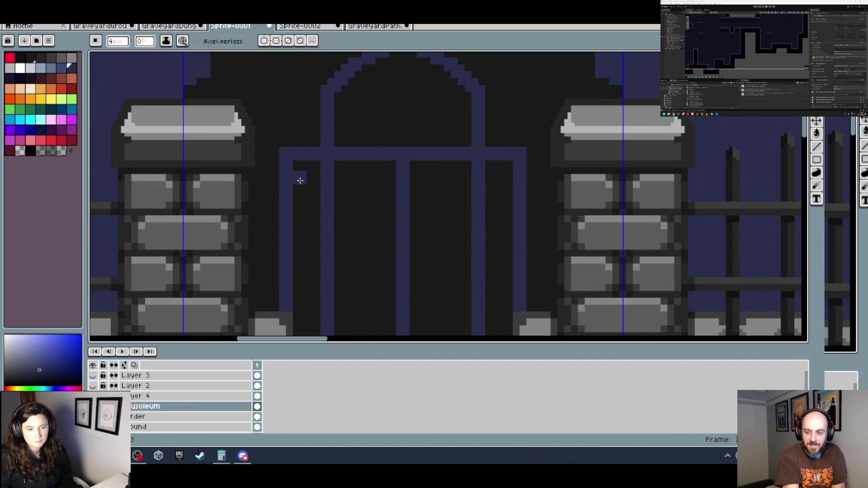
Add a short blue bar below the left crossbar's end and erase a stray pixel above it.
{"action": "left_click_drag", "start_coordinate": [309, 185], "coordinate": [315, 180]}
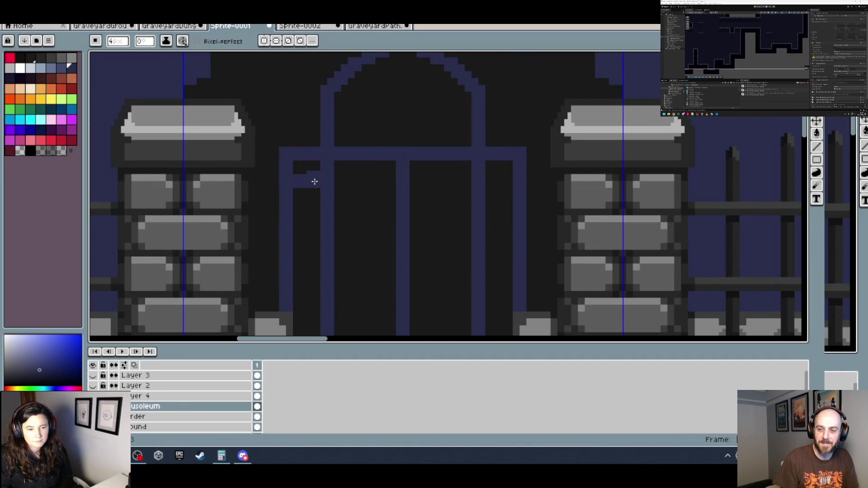
{"action": "right_click", "coordinate": [313, 172]}
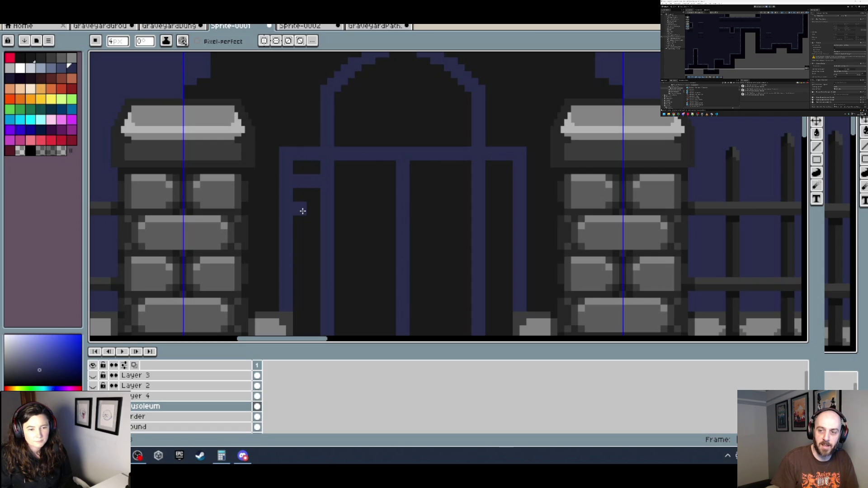
{"action": "scroll", "coordinate": [397, 213], "scroll_direction": "down", "scroll_amount": 3}
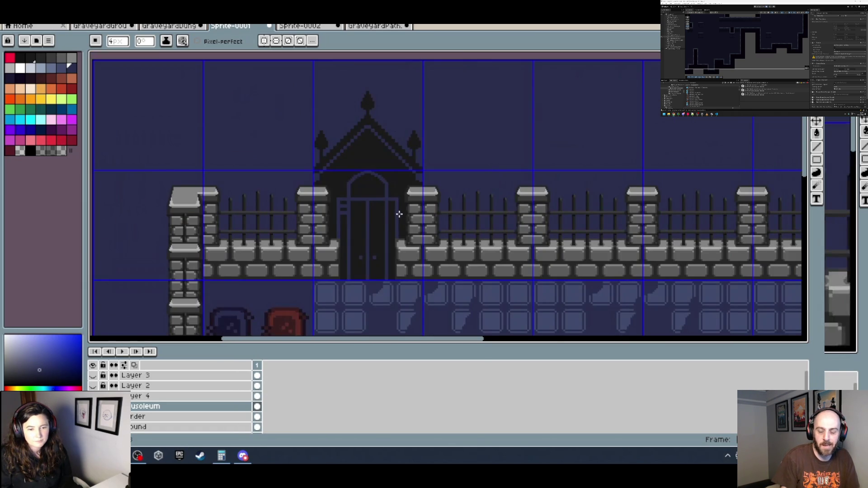
{"action": "scroll", "coordinate": [397, 213], "scroll_direction": "up", "scroll_amount": 3}
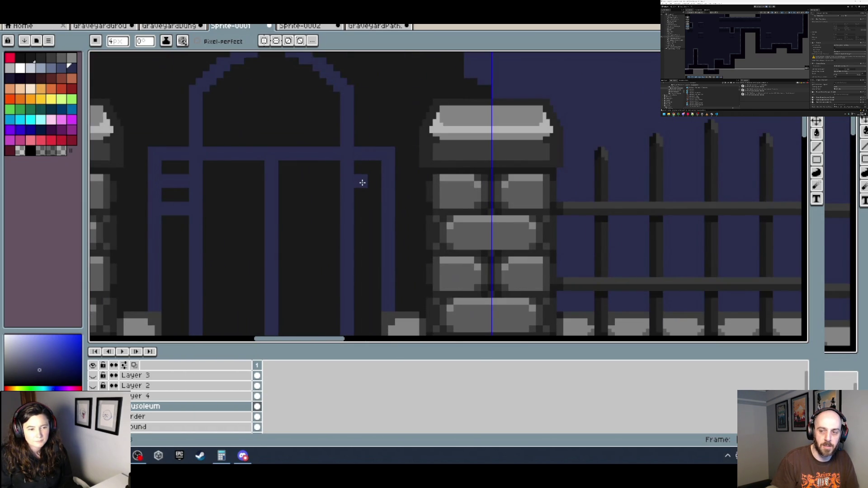
Paint two blue bars off the door's right frame, undoing a misplaced crossbar across the door.
{"action": "mouse_move", "coordinate": [363, 184]}
{"action": "left_mouse_down"}
{"action": "mouse_move", "coordinate": [374, 171]}
{"action": "mouse_move", "coordinate": [374, 187]}
{"action": "left_mouse_up"}
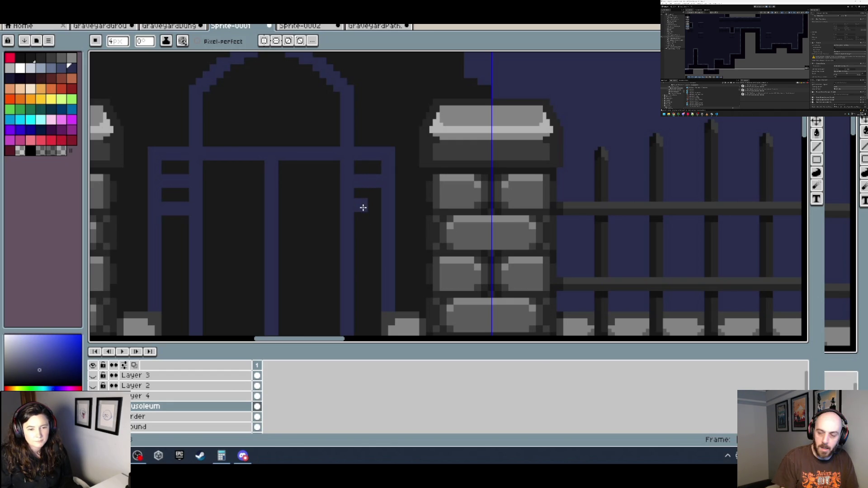
{"action": "left_click_drag", "start_coordinate": [363, 209], "coordinate": [375, 209]}
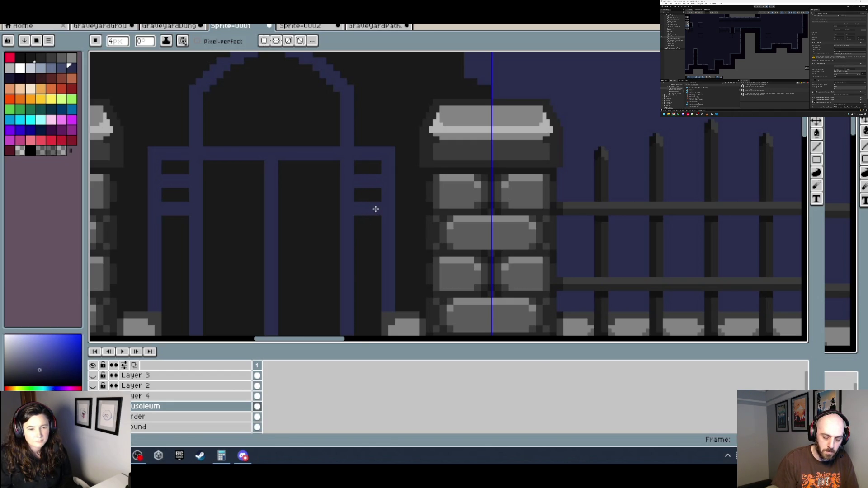
{"action": "scroll", "coordinate": [375, 209], "scroll_direction": "down", "scroll_amount": 2}
{"action": "scroll", "coordinate": [350, 175], "scroll_direction": "down", "scroll_amount": 1}
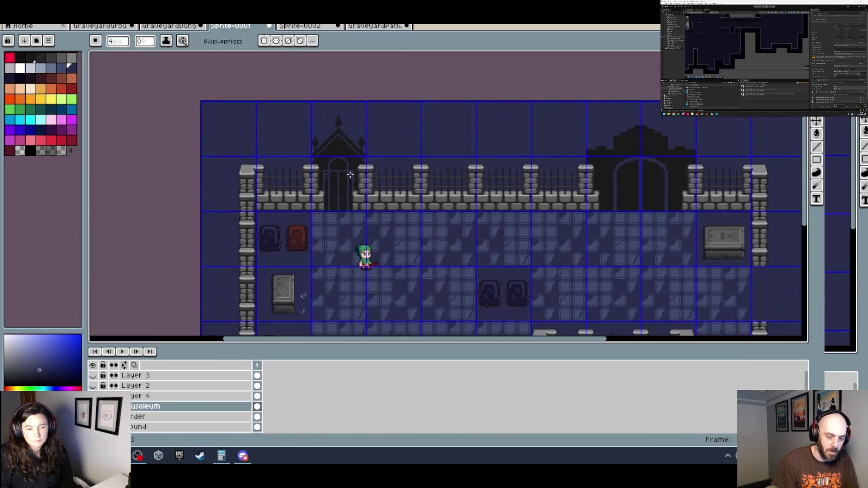
{"action": "scroll", "coordinate": [350, 175], "scroll_direction": "up", "scroll_amount": 3}
{"action": "left_click_drag", "start_coordinate": [221, 191], "coordinate": [174, 191]}
{"action": "key", "text": "ctrl+z"}
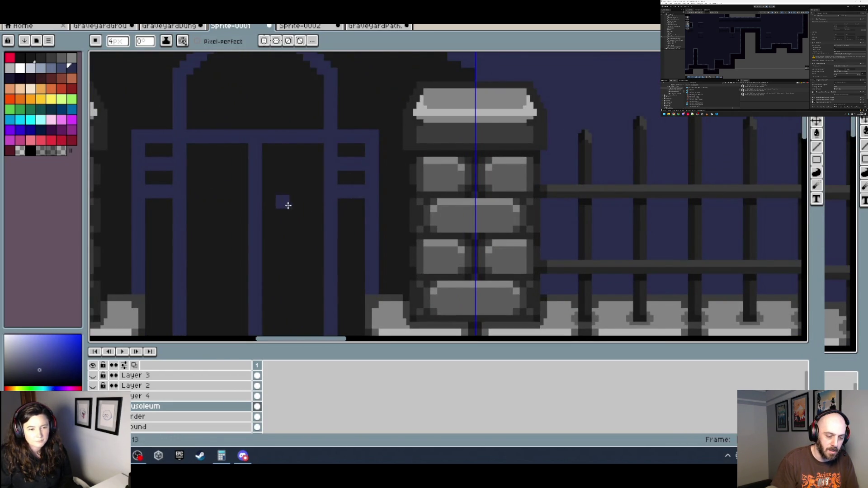
Extend the blue bars to the right pillar and mausoleum edge, and the lower bar one pixel left.
{"action": "scroll", "coordinate": [281, 199], "scroll_direction": "down", "scroll_amount": 1}
{"action": "scroll", "coordinate": [321, 229], "scroll_direction": "down", "scroll_amount": 1}
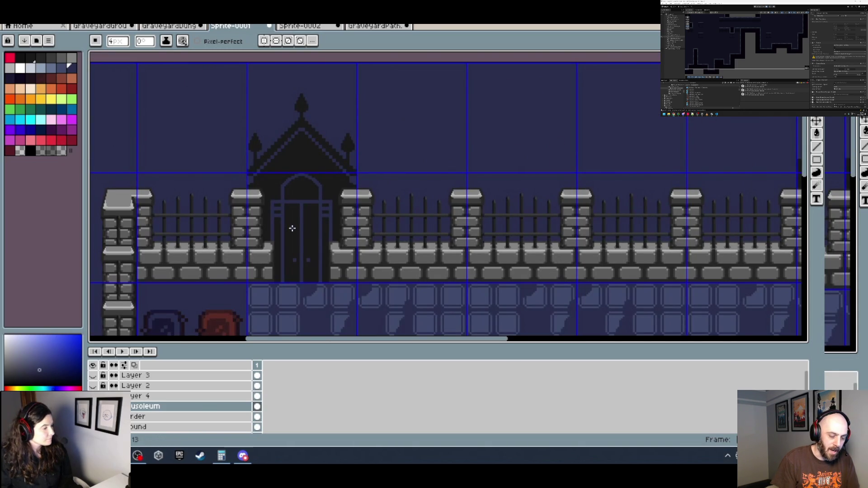
{"action": "scroll", "coordinate": [292, 240], "scroll_direction": "up", "scroll_amount": 2}
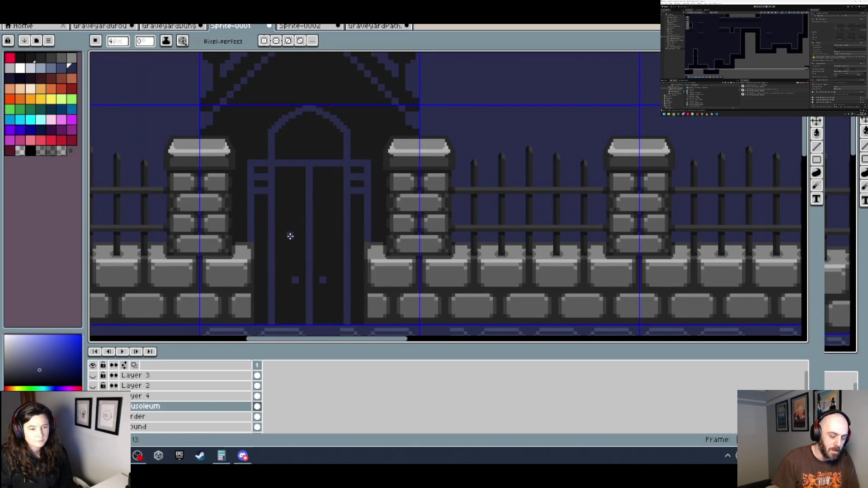
{"action": "scroll", "coordinate": [252, 170], "scroll_direction": "up", "scroll_amount": 1}
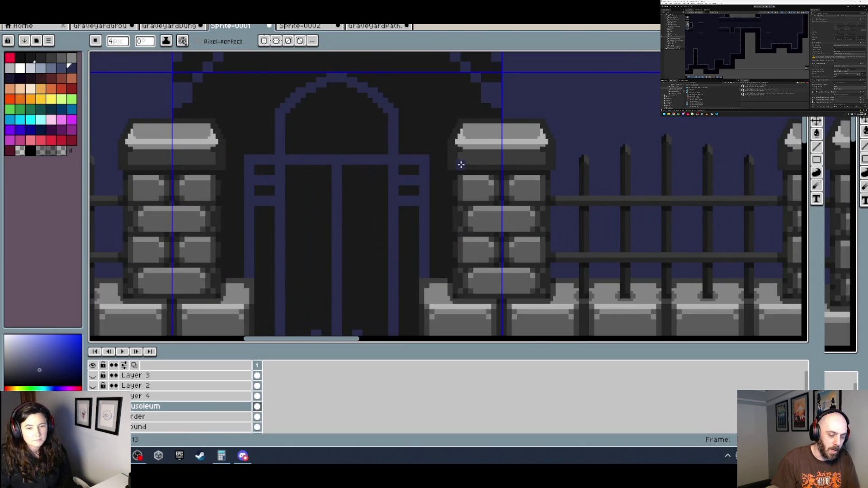
{"action": "scroll", "coordinate": [432, 156], "scroll_direction": "up", "scroll_amount": 1}
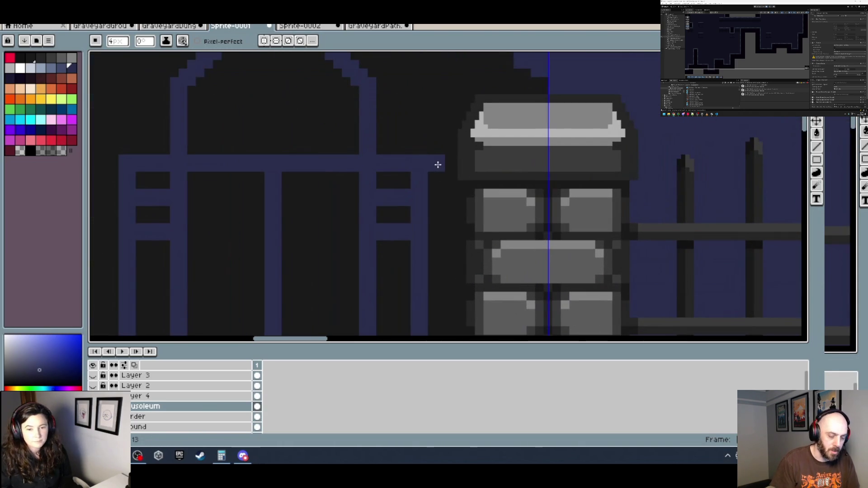
{"action": "left_click", "coordinate": [447, 165]}
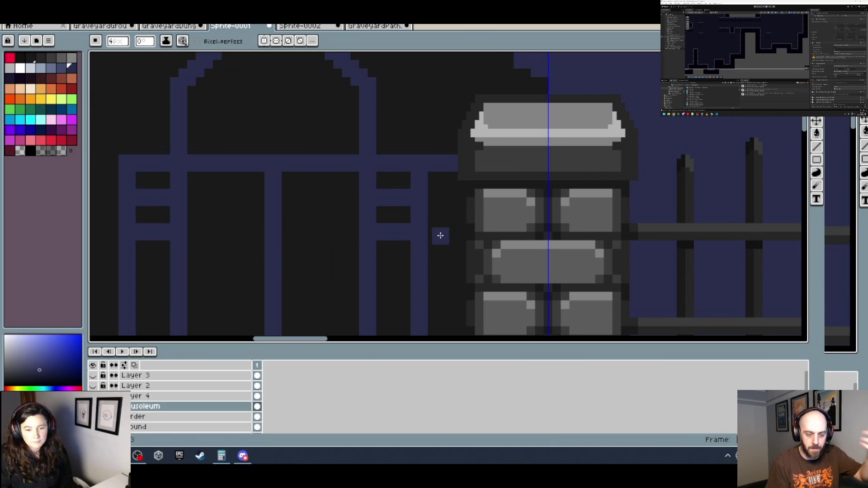
{"action": "left_click_drag", "start_coordinate": [437, 236], "coordinate": [457, 232]}
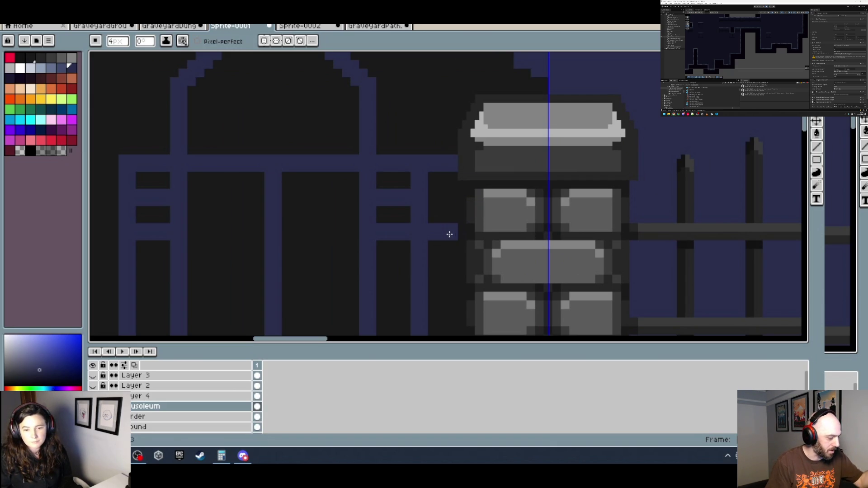
{"action": "scroll", "coordinate": [461, 235], "scroll_direction": "down", "scroll_amount": 2}
{"action": "scroll", "coordinate": [327, 240], "scroll_direction": "up", "scroll_amount": 1}
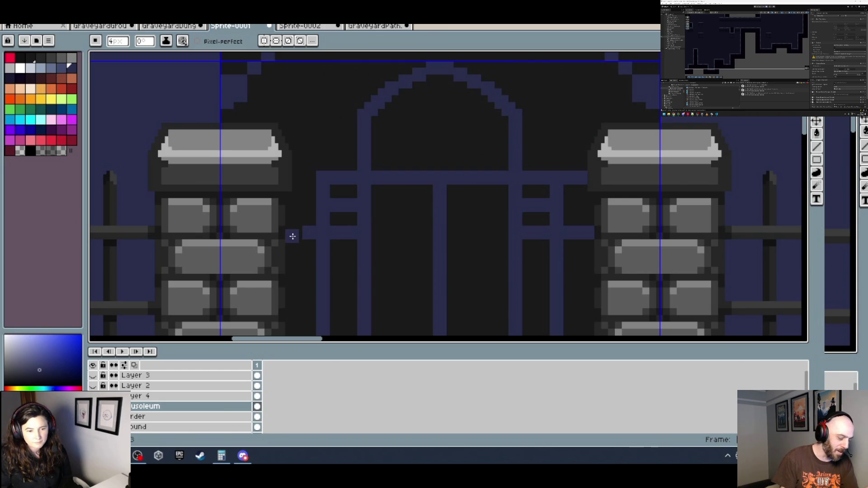
{"action": "left_click", "coordinate": [295, 235]}
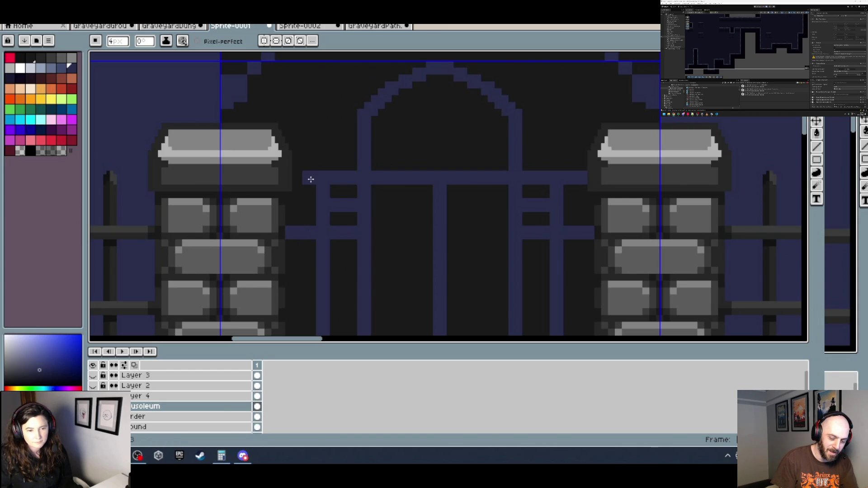
{"action": "scroll", "coordinate": [299, 179], "scroll_direction": "down", "scroll_amount": 3}
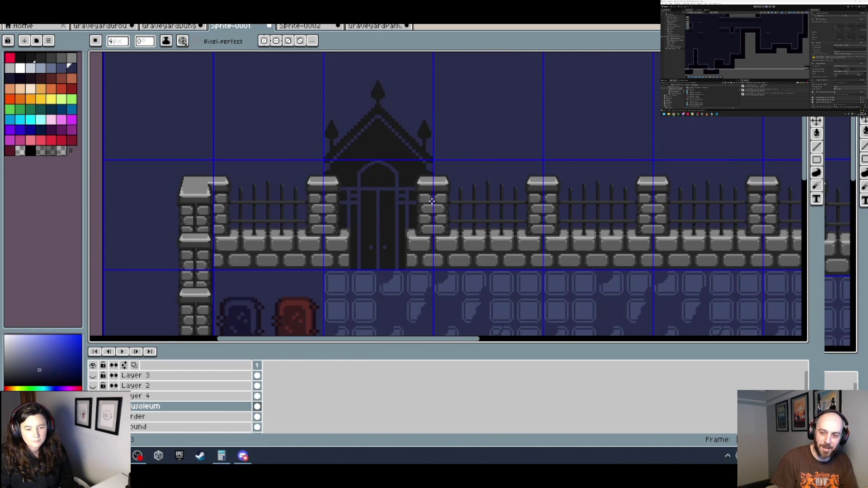
{"action": "scroll", "coordinate": [432, 201], "scroll_direction": "down", "scroll_amount": 2}
{"action": "scroll", "coordinate": [433, 186], "scroll_direction": "right", "scroll_amount": 3}
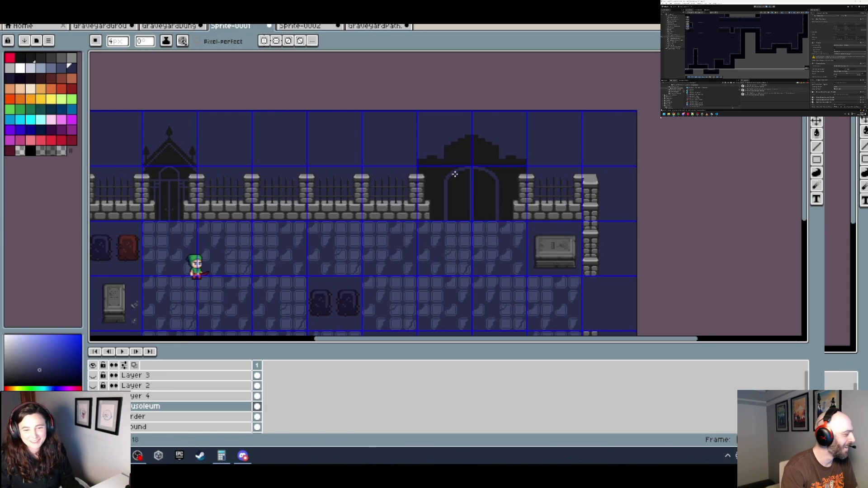
{"action": "scroll", "coordinate": [455, 174], "scroll_direction": "up", "scroll_amount": 3}
{"action": "scroll", "coordinate": [374, 178], "scroll_direction": "down", "scroll_amount": 1}
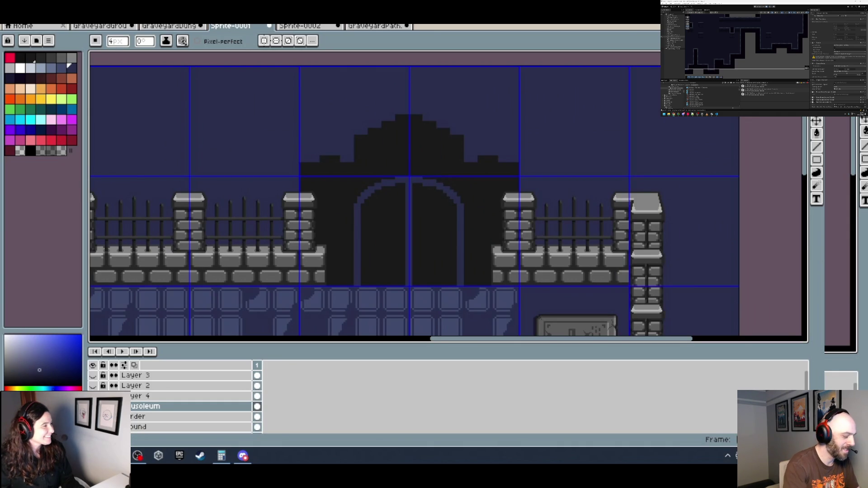
Switch to black and add dark stepped blocks along the dome's right edge.
{"action": "scroll", "coordinate": [434, 149], "scroll_direction": "up", "scroll_amount": 2}
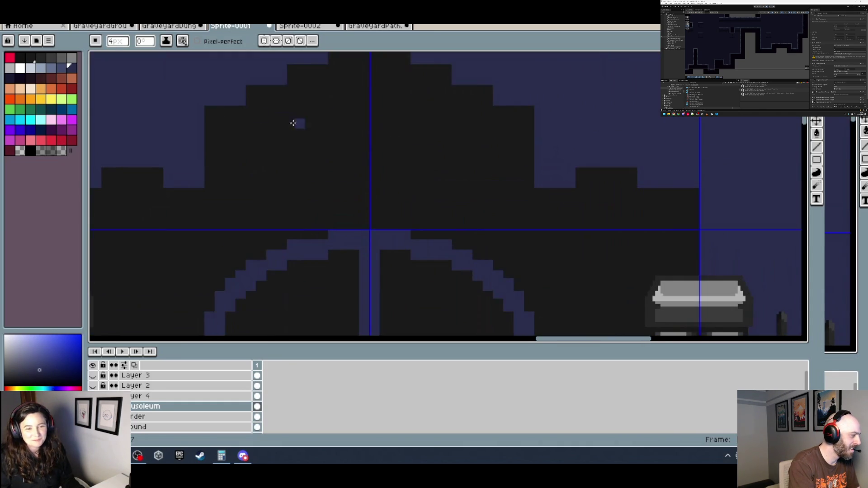
{"action": "left_click", "coordinate": [243, 101], "text": "alt"}
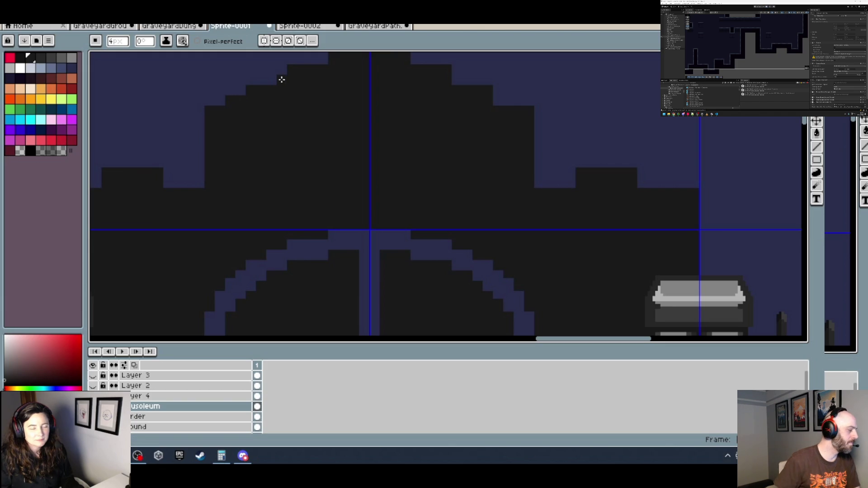
{"action": "scroll", "coordinate": [272, 81], "scroll_direction": "up", "scroll_amount": 3}
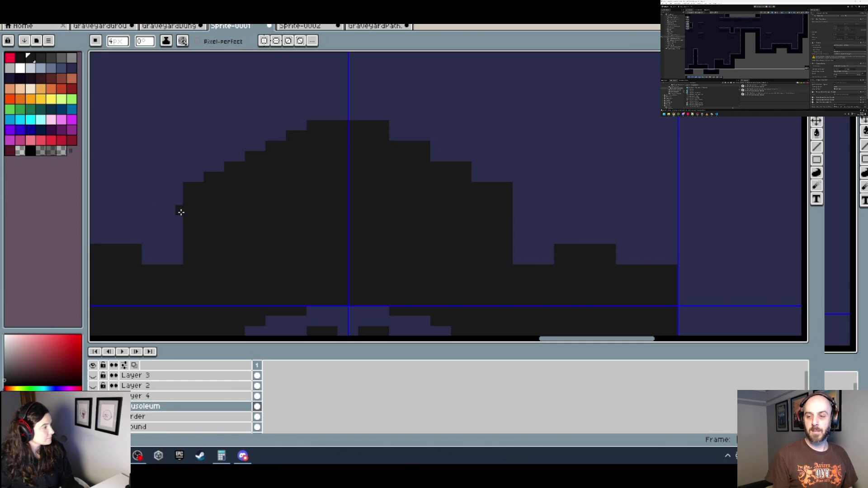
{"action": "scroll", "coordinate": [414, 136], "scroll_direction": "up", "scroll_amount": 2}
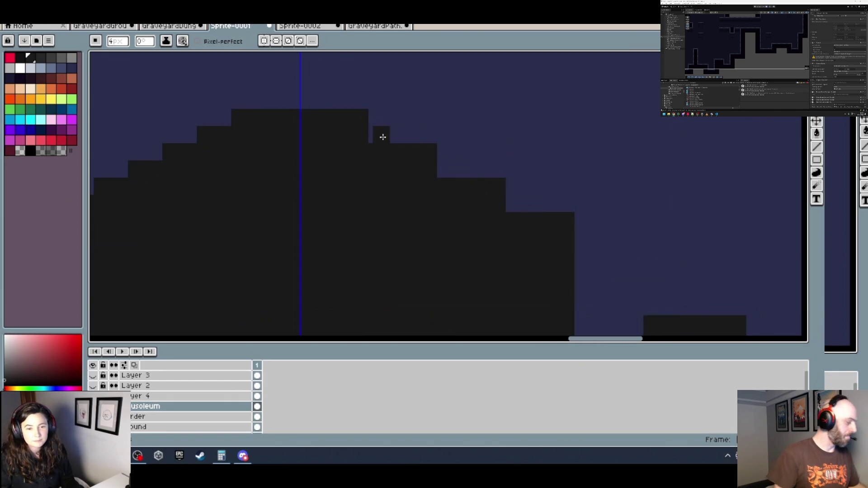
{"action": "left_click", "coordinate": [396, 134]}
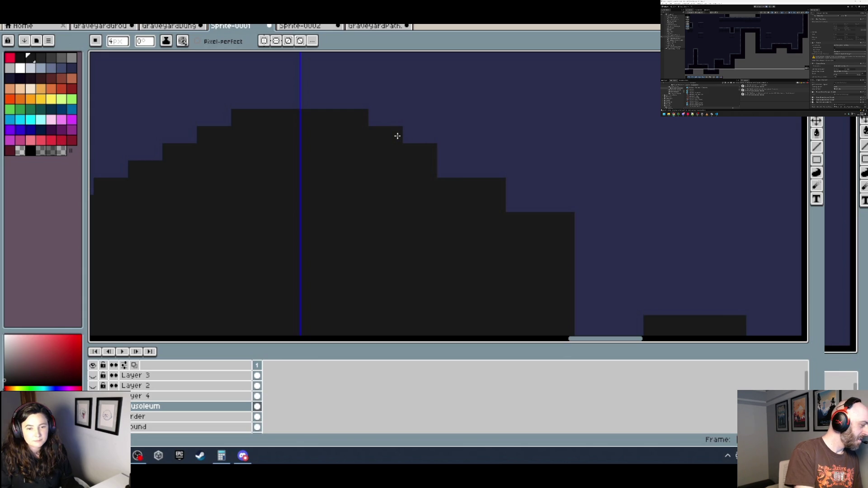
{"action": "left_click", "coordinate": [463, 170]}
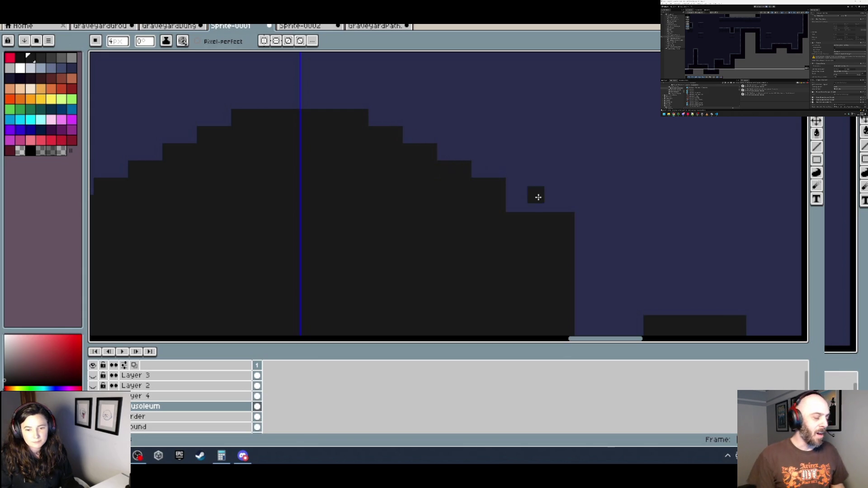
{"action": "left_click", "coordinate": [515, 204]}
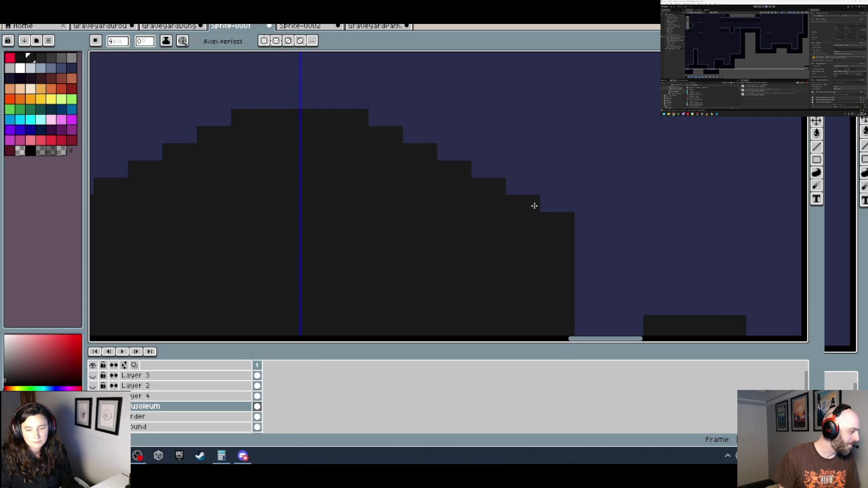
Fill the dome peak up to the centre line and add a dark block to its outline.
{"action": "scroll", "coordinate": [536, 202], "scroll_direction": "down", "scroll_amount": 2}
{"action": "scroll", "coordinate": [476, 196], "scroll_direction": "up", "scroll_amount": 3}
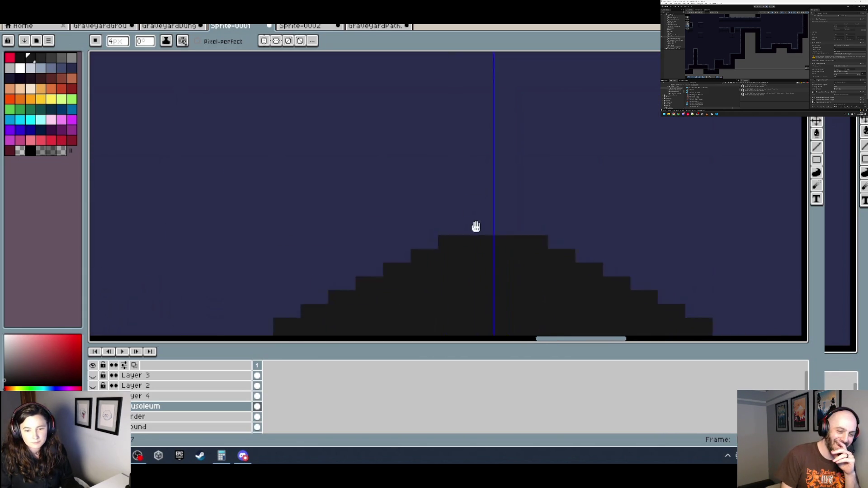
{"action": "left_click", "coordinate": [413, 184]}
{"action": "left_click", "coordinate": [417, 183]}
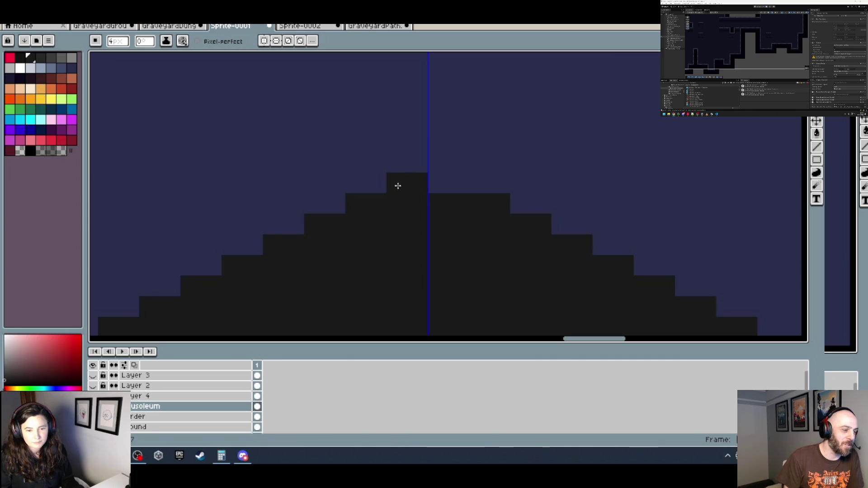
{"action": "scroll", "coordinate": [425, 190], "scroll_direction": "down", "scroll_amount": 5}
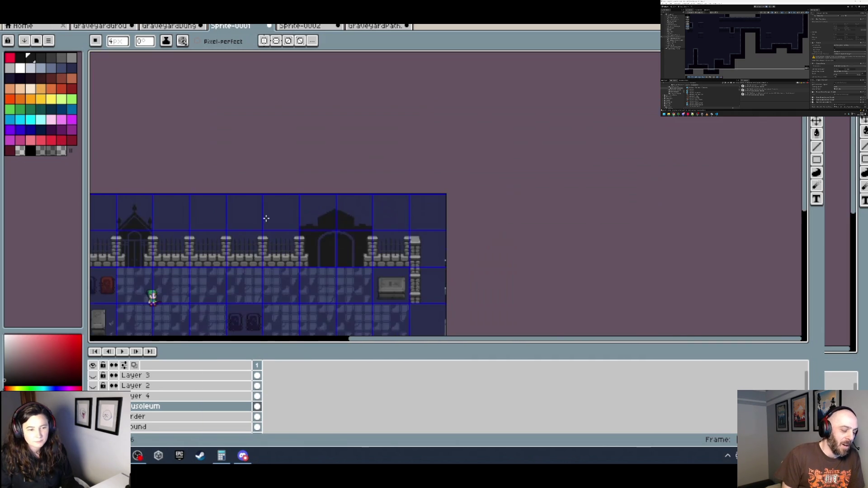
{"action": "scroll", "coordinate": [340, 184], "scroll_direction": "up", "scroll_amount": 5}
{"action": "left_click", "coordinate": [312, 228]}
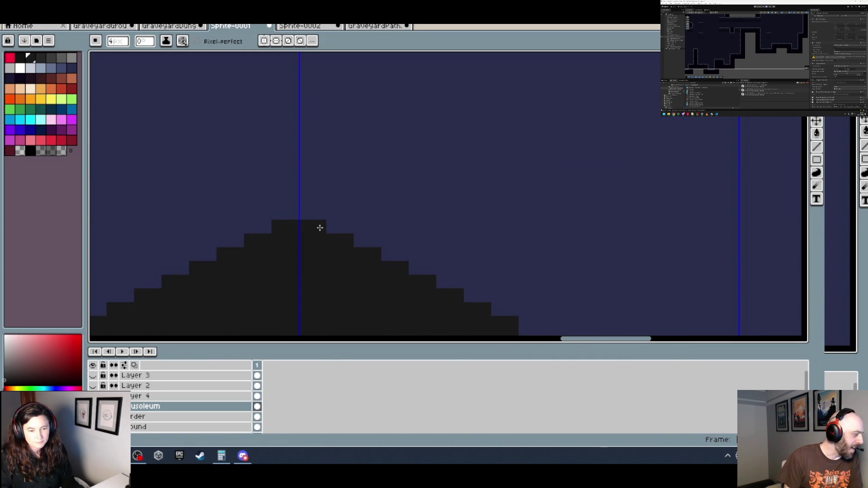
Extend the dark roofline along the step edge and raise the roof step with a dark pixel.
{"action": "scroll", "coordinate": [417, 241], "scroll_direction": "down", "scroll_amount": 4}
{"action": "scroll", "coordinate": [396, 188], "scroll_direction": "down", "scroll_amount": 1}
{"action": "scroll", "coordinate": [421, 195], "scroll_direction": "up", "scroll_amount": 4}
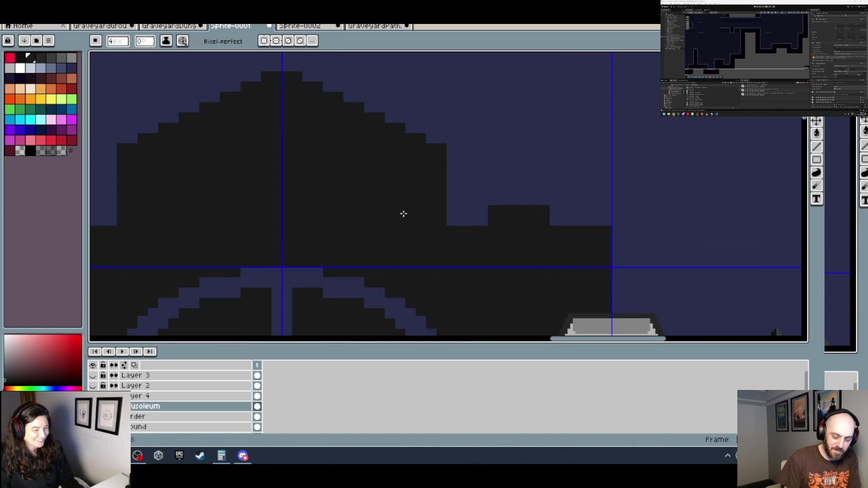
{"action": "scroll", "coordinate": [426, 155], "scroll_direction": "down", "scroll_amount": 2}
{"action": "scroll", "coordinate": [364, 151], "scroll_direction": "up", "scroll_amount": 2}
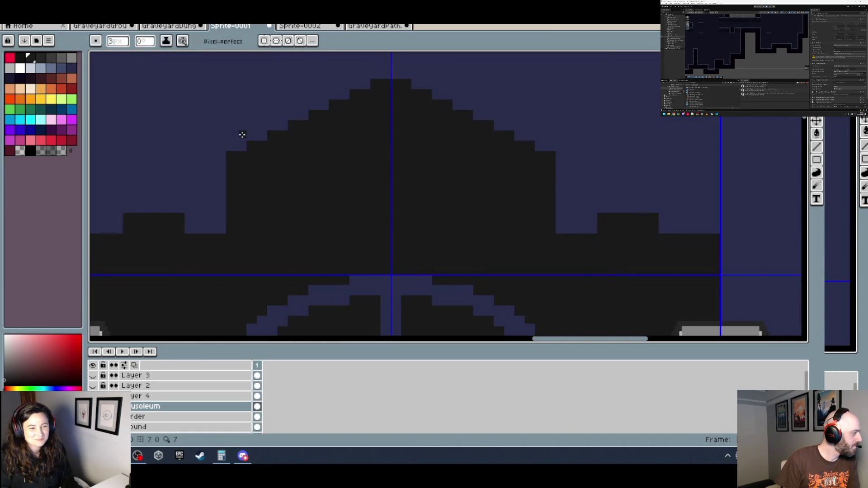
{"action": "scroll", "coordinate": [250, 154], "scroll_direction": "up", "scroll_amount": 2}
{"action": "left_click_drag", "start_coordinate": [250, 156], "coordinate": [236, 157]}
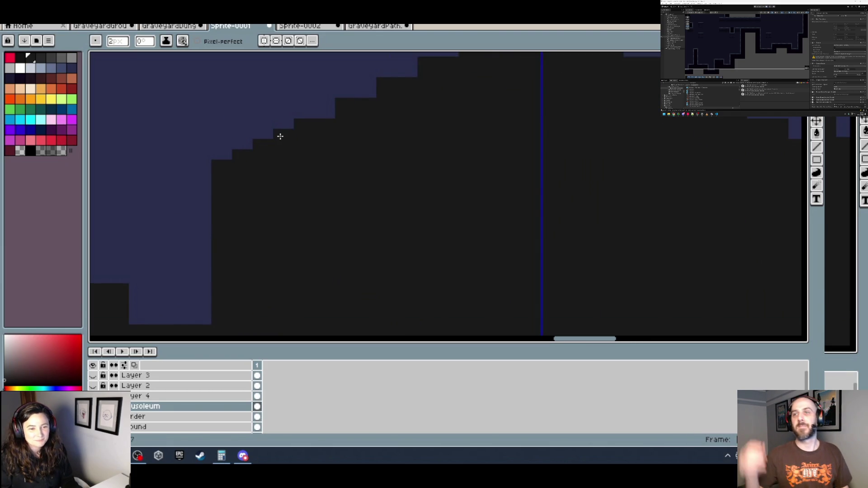
{"action": "left_click", "coordinate": [275, 135]}
{"action": "scroll", "coordinate": [393, 105], "scroll_direction": "down", "scroll_amount": 5}
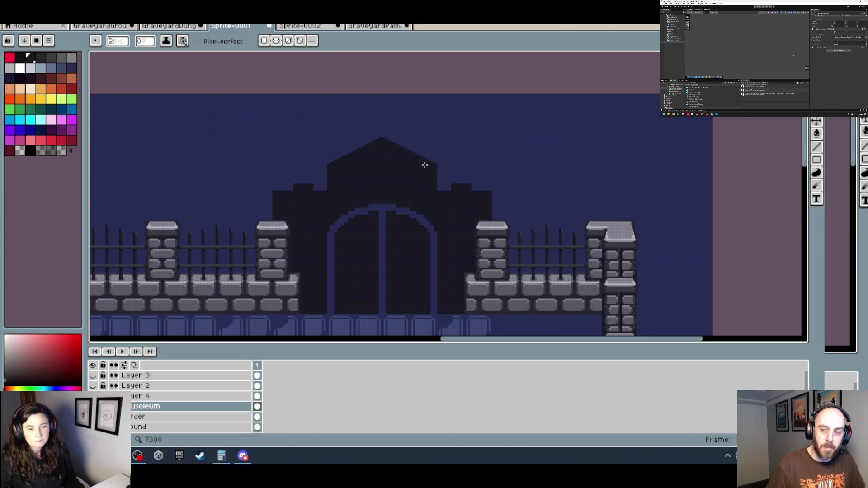
Turn on vertical symmetry and move its axis to the centre of the gate.
{"action": "left_click", "coordinate": [264, 41]}
{"action": "scroll", "coordinate": [289, 91], "scroll_direction": "left", "scroll_amount": 5}
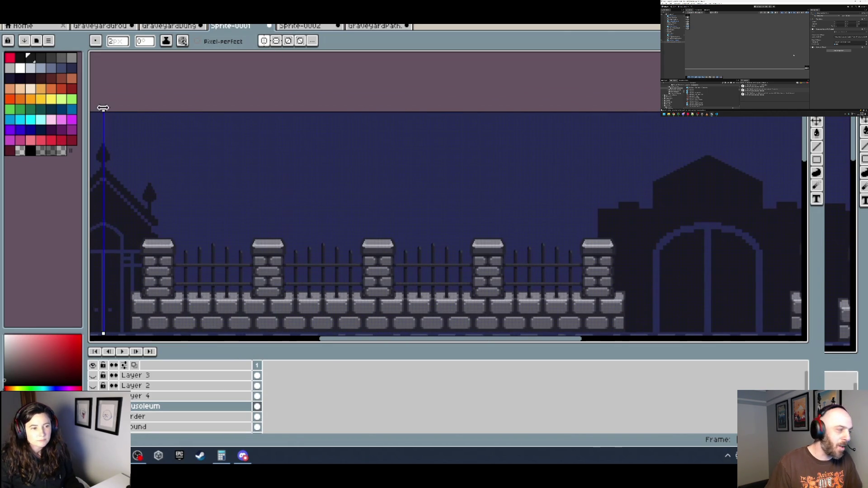
{"action": "scroll", "coordinate": [612, 88], "scroll_direction": "right", "scroll_amount": 5}
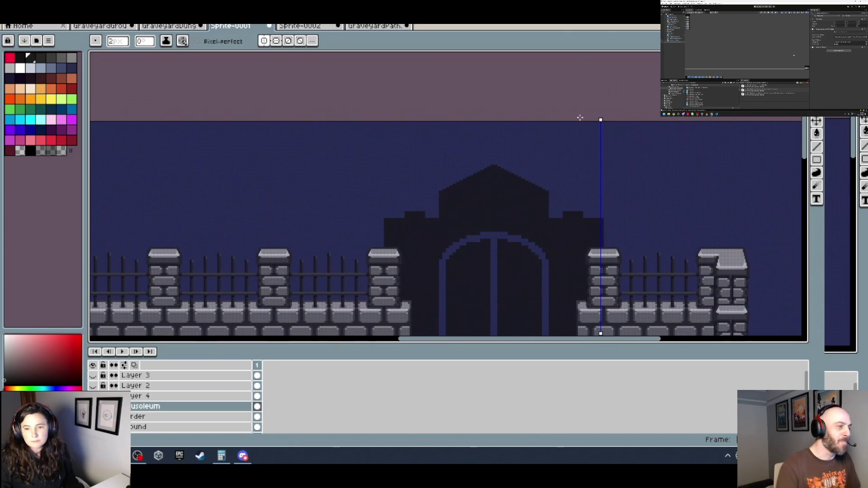
{"action": "left_click_drag", "start_coordinate": [601, 119], "coordinate": [500, 118]}
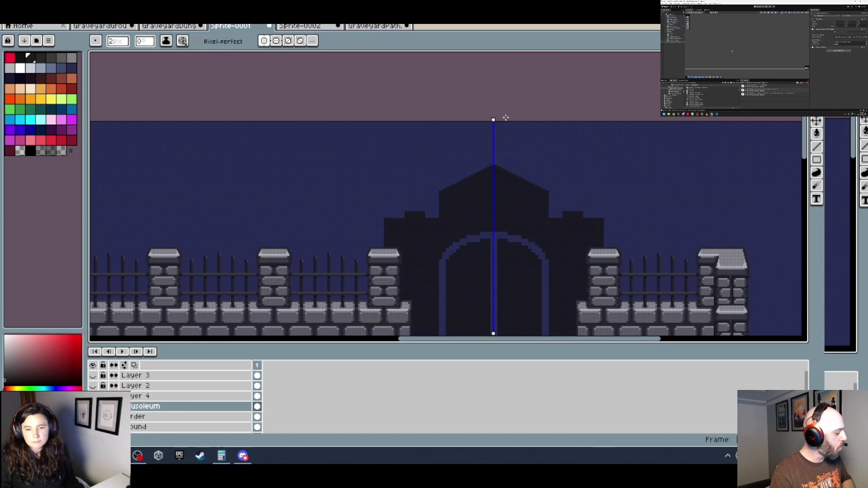
Pan and zoom to inspect the mausoleum roof, arch and pillars.
{"action": "scroll", "coordinate": [500, 118], "scroll_direction": "up", "scroll_amount": 5}
{"action": "left_click_drag", "start_coordinate": [430, 142], "coordinate": [437, 60]}
{"action": "scroll", "coordinate": [319, 81], "scroll_direction": "down", "scroll_amount": 1}
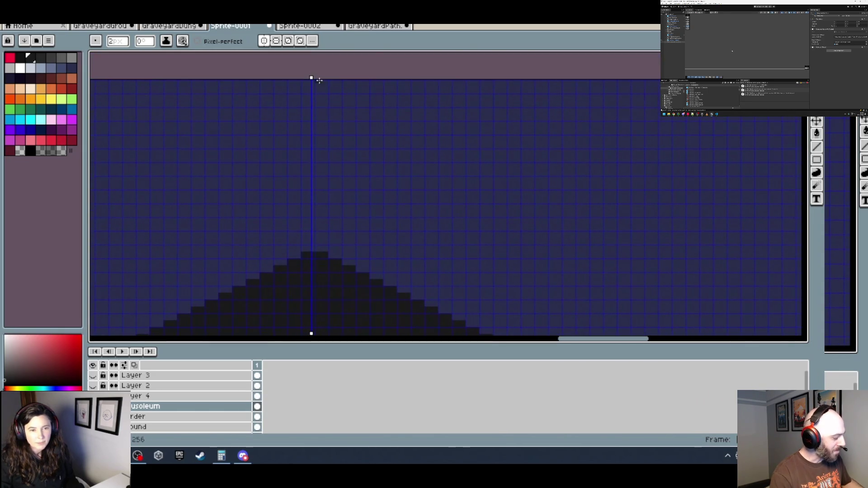
{"action": "scroll", "coordinate": [386, 215], "scroll_direction": "down", "scroll_amount": 3}
{"action": "scroll", "coordinate": [330, 223], "scroll_direction": "up", "scroll_amount": 4}
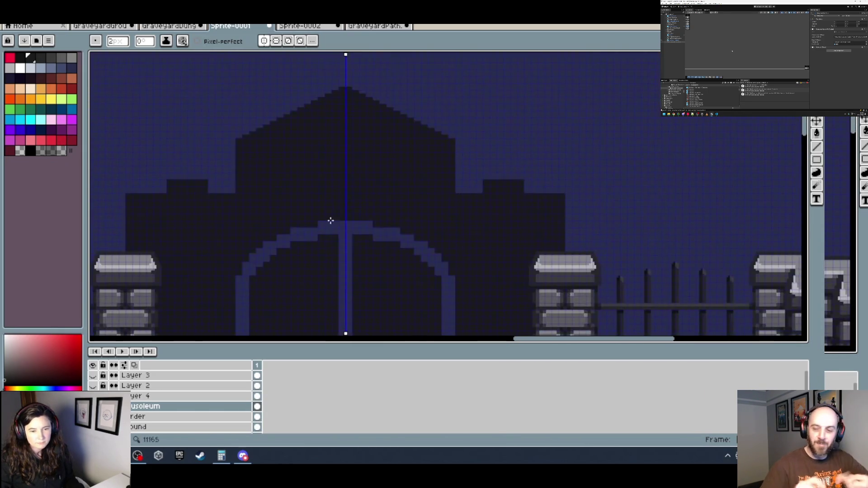
{"action": "left_click_drag", "start_coordinate": [330, 222], "coordinate": [328, 120]}
{"action": "scroll", "coordinate": [271, 158], "scroll_direction": "up", "scroll_amount": 4}
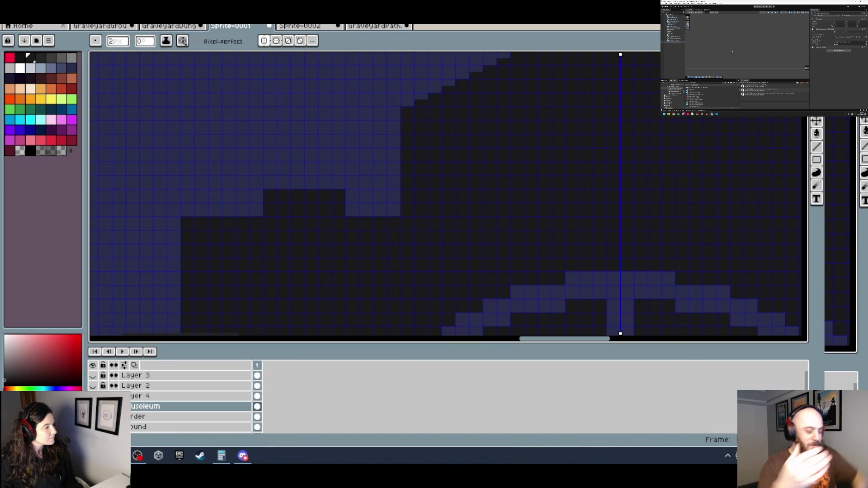
{"action": "scroll", "coordinate": [416, 104], "scroll_direction": "up", "scroll_amount": 1}
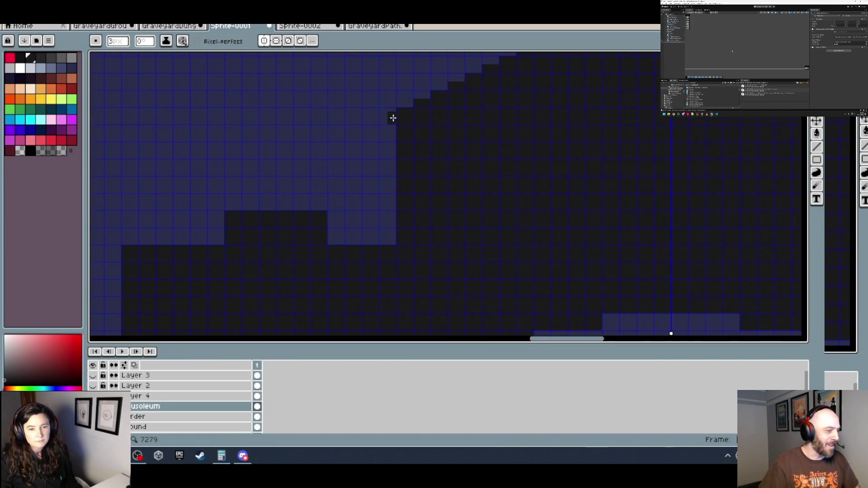
{"action": "scroll", "coordinate": [389, 123], "scroll_direction": "down", "scroll_amount": 3}
{"action": "scroll", "coordinate": [426, 145], "scroll_direction": "up", "scroll_amount": 3}
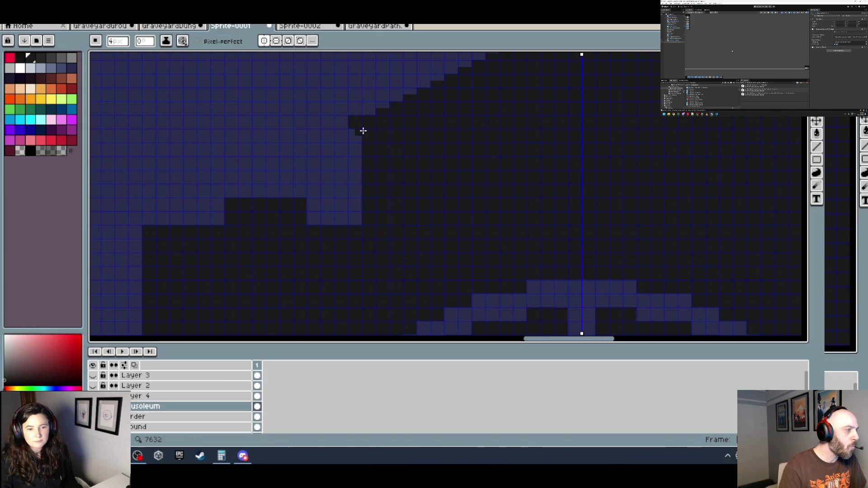
{"action": "scroll", "coordinate": [398, 137], "scroll_direction": "down", "scroll_amount": 2}
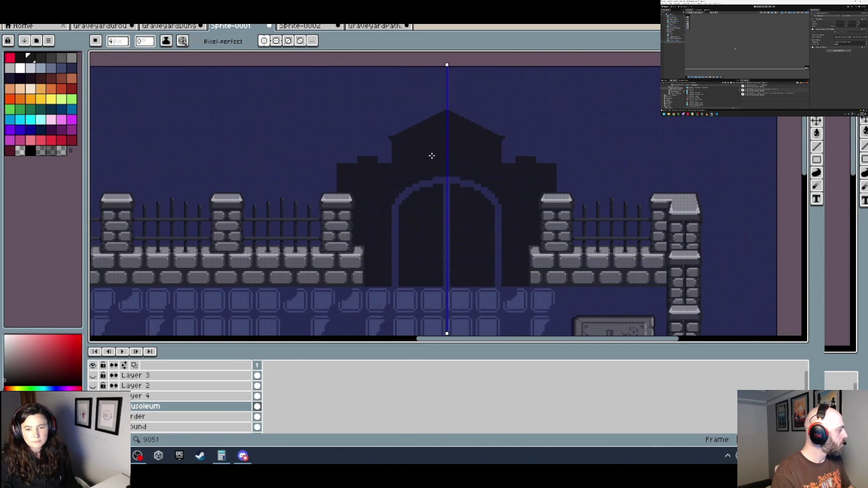
Draw a small mirrored dark cap on top of each mausoleum side section.
{"action": "scroll", "coordinate": [296, 147], "scroll_direction": "up", "scroll_amount": 2}
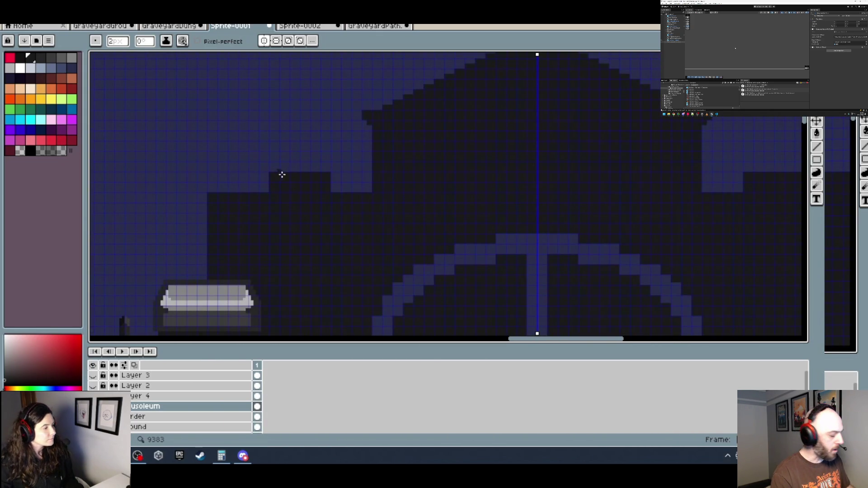
{"action": "scroll", "coordinate": [294, 167], "scroll_direction": "up", "scroll_amount": 2}
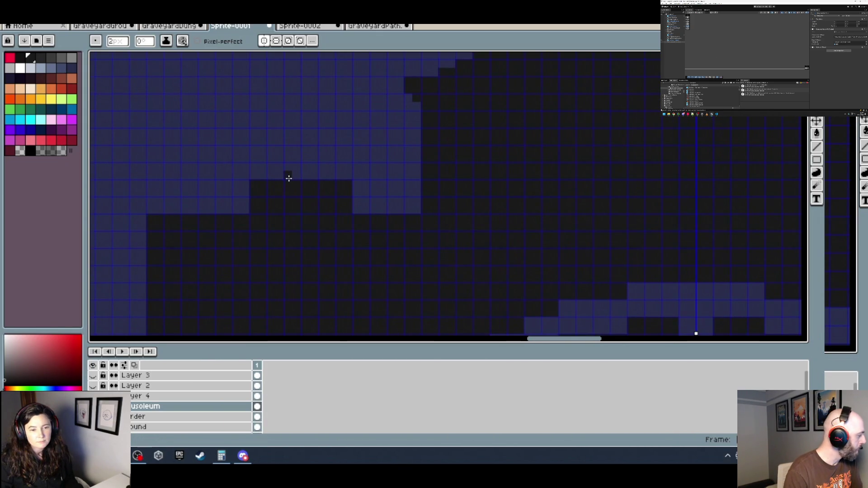
{"action": "mouse_move", "coordinate": [289, 179]}
{"action": "left_mouse_down"}
{"action": "mouse_move", "coordinate": [315, 179]}
{"action": "mouse_move", "coordinate": [309, 167]}
{"action": "left_mouse_up"}
{"action": "scroll", "coordinate": [335, 196], "scroll_direction": "down", "scroll_amount": 2}
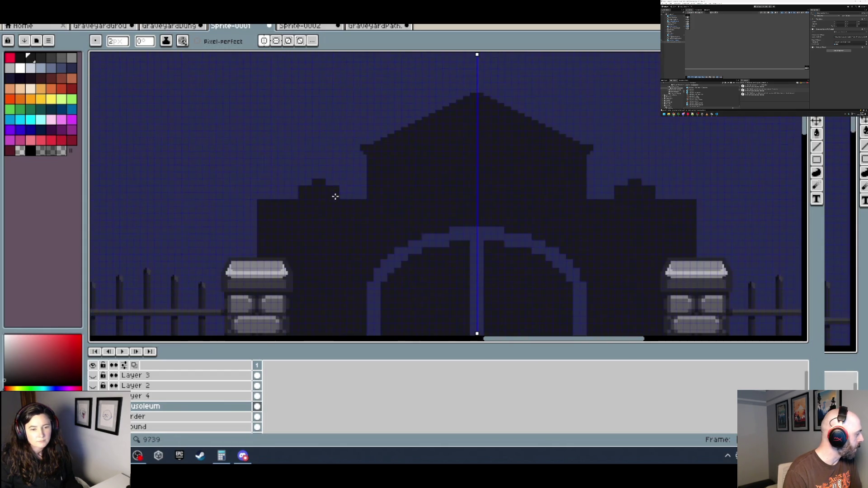
{"action": "scroll", "coordinate": [353, 204], "scroll_direction": "down", "scroll_amount": 2}
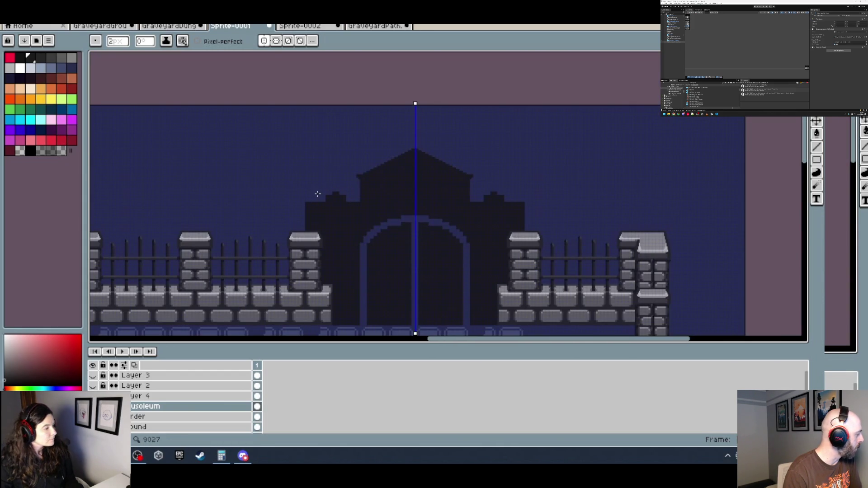
{"action": "scroll", "coordinate": [319, 193], "scroll_direction": "up", "scroll_amount": 2}
{"action": "scroll", "coordinate": [325, 179], "scroll_direction": "up", "scroll_amount": 1}
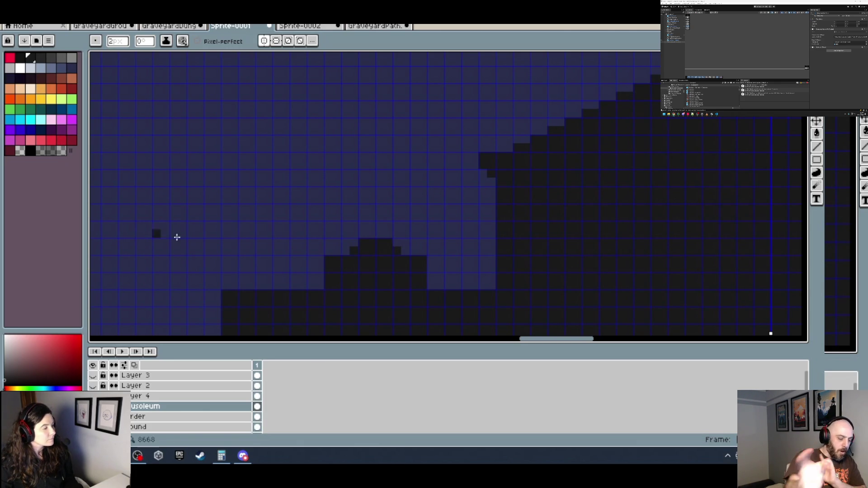
{"action": "scroll", "coordinate": [395, 266], "scroll_direction": "up", "scroll_amount": 1}
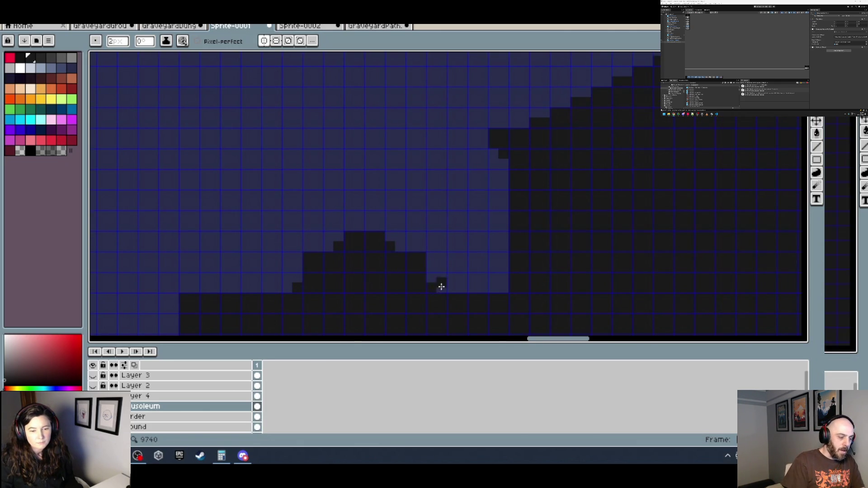
{"action": "scroll", "coordinate": [442, 287], "scroll_direction": "down", "scroll_amount": 5}
{"action": "scroll", "coordinate": [425, 204], "scroll_direction": "up", "scroll_amount": 5}
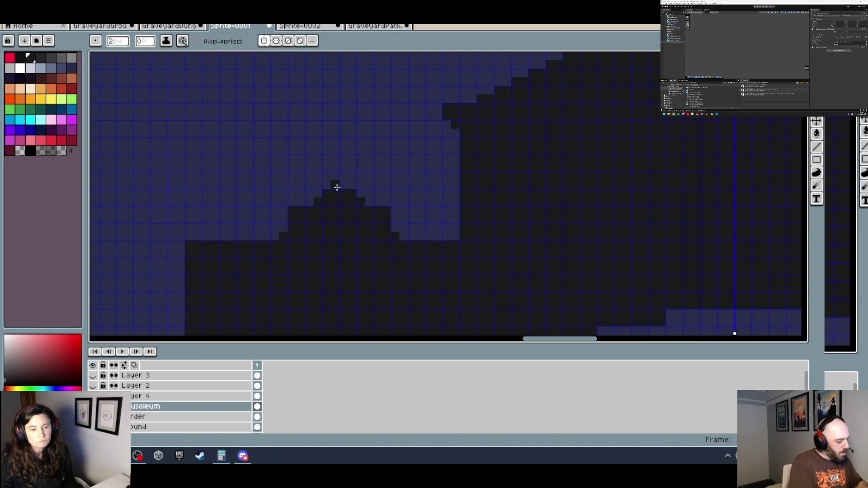
Add a dark pixel atop the small mound, undoing a stray two-pixel block.
{"action": "left_click", "coordinate": [345, 187]}
{"action": "scroll", "coordinate": [387, 195], "scroll_direction": "down", "scroll_amount": 1}
{"action": "scroll", "coordinate": [393, 194], "scroll_direction": "up", "scroll_amount": 1}
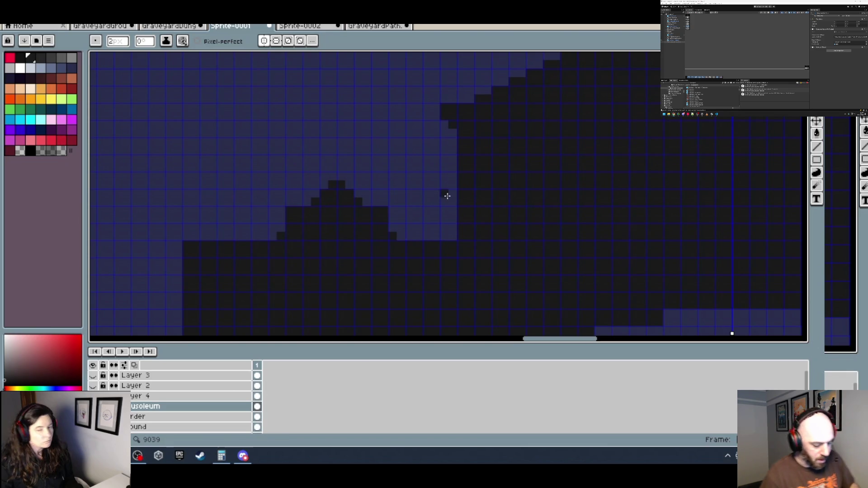
{"action": "scroll", "coordinate": [441, 196], "scroll_direction": "right", "scroll_amount": 1}
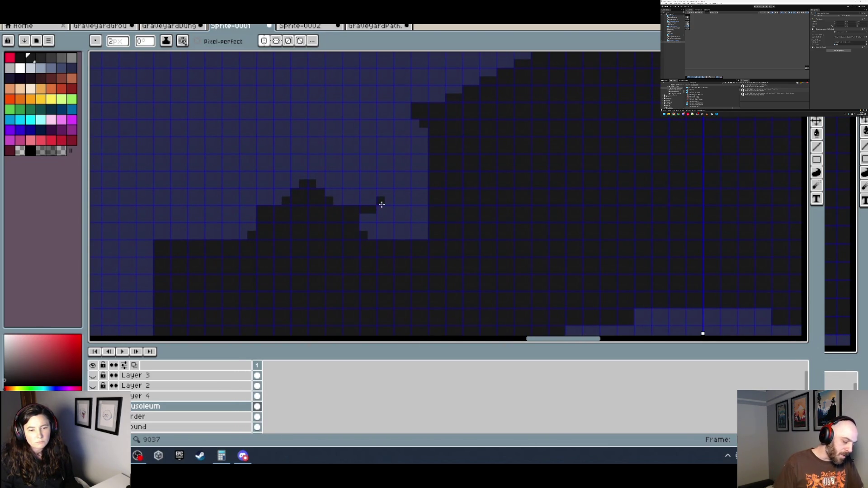
{"action": "key", "text": "ctrl+z"}
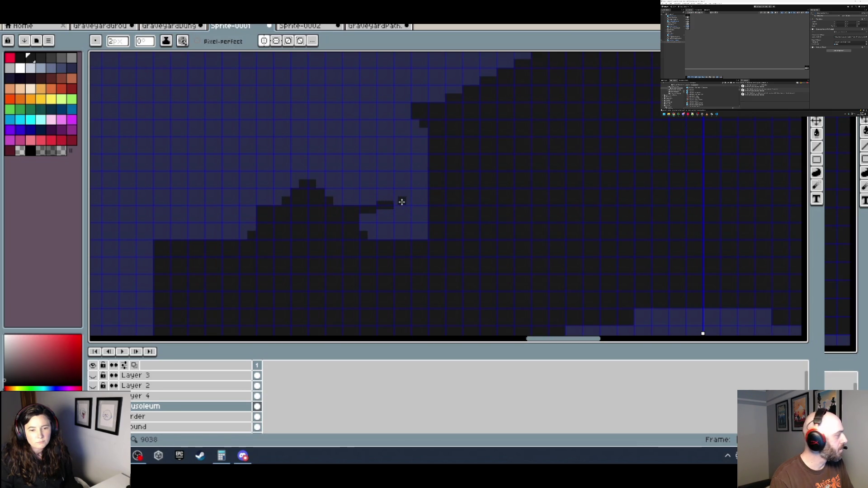
Extend the curved dark scroll line up and right to the roof wall.
{"action": "left_click", "coordinate": [398, 201]}
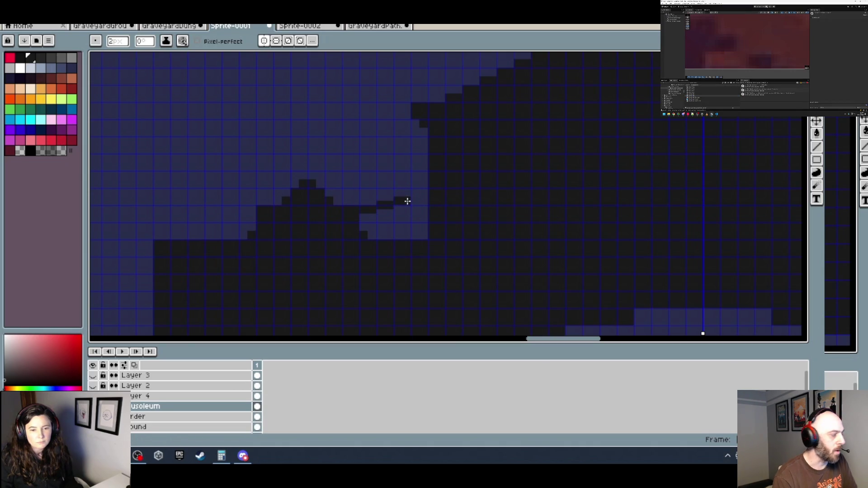
{"action": "left_click_drag", "start_coordinate": [407, 202], "coordinate": [418, 196]}
{"action": "key", "text": "v"}
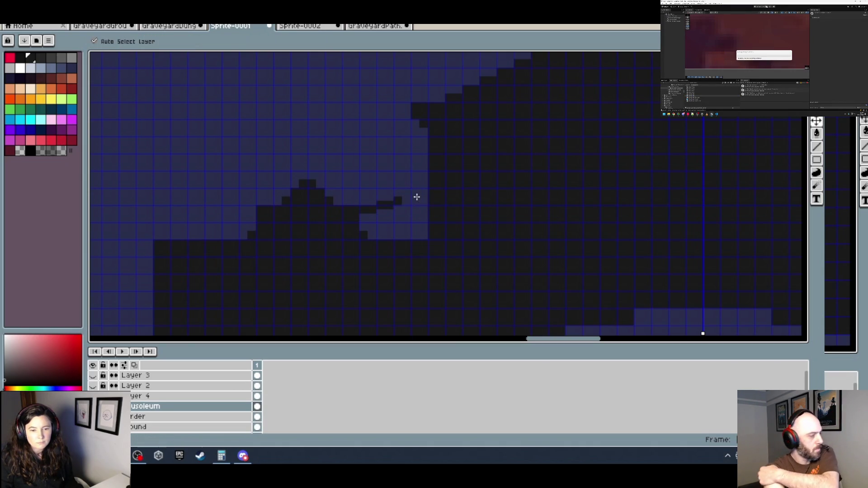
{"action": "key", "text": "b"}
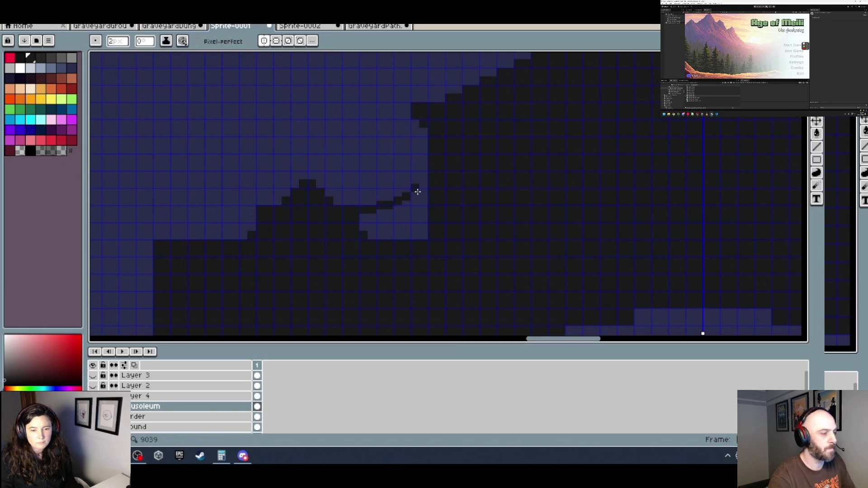
{"action": "left_click_drag", "start_coordinate": [417, 193], "coordinate": [422, 187]}
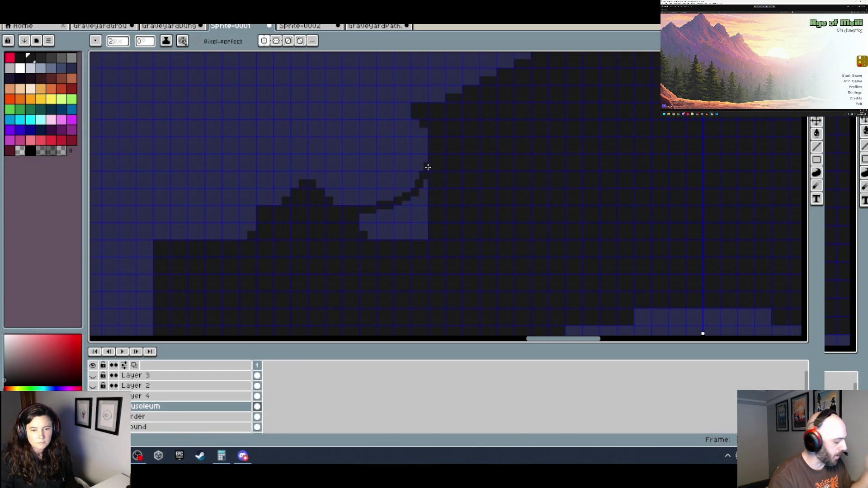
Pick up the roof colour with the eyedropper and add two black pixels to the roof curve.
{"action": "scroll", "coordinate": [428, 167], "scroll_direction": "down", "scroll_amount": 3}
{"action": "scroll", "coordinate": [447, 154], "scroll_direction": "down", "scroll_amount": 1}
{"action": "scroll", "coordinate": [449, 157], "scroll_direction": "up", "scroll_amount": 1}
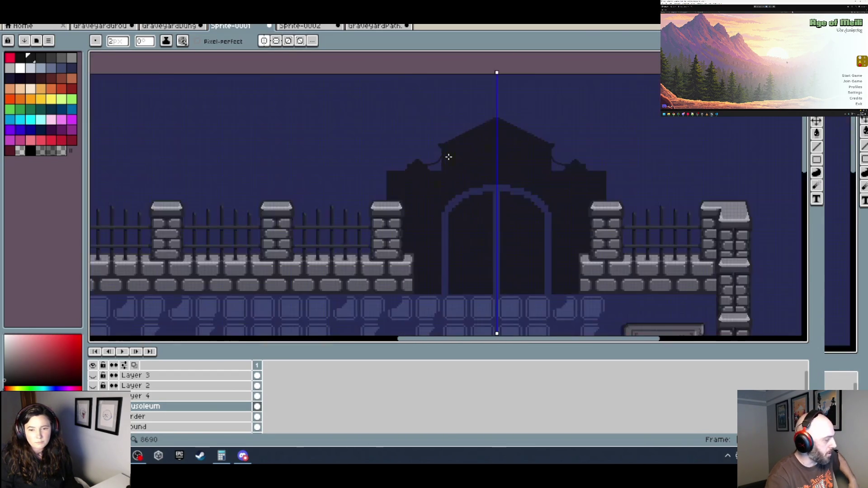
{"action": "scroll", "coordinate": [454, 151], "scroll_direction": "up", "scroll_amount": 3}
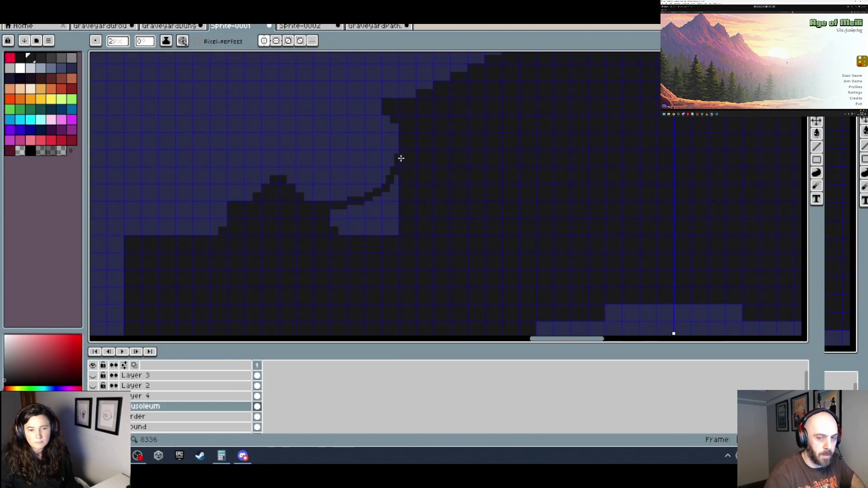
{"action": "scroll", "coordinate": [403, 165], "scroll_direction": "down", "scroll_amount": 1}
{"action": "scroll", "coordinate": [398, 185], "scroll_direction": "up", "scroll_amount": 1}
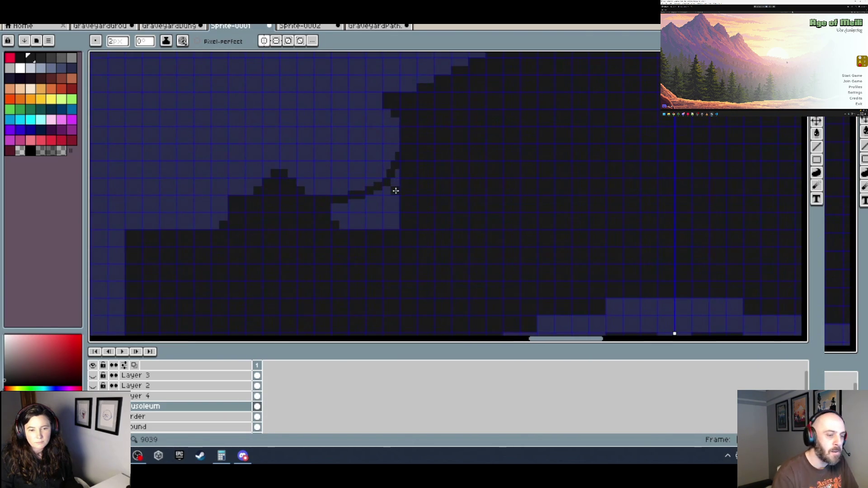
{"action": "scroll", "coordinate": [392, 202], "scroll_direction": "down", "scroll_amount": 2}
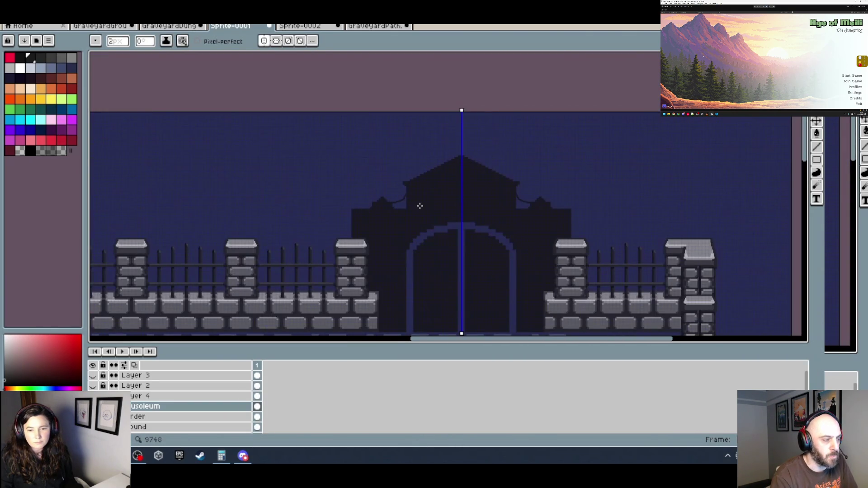
{"action": "scroll", "coordinate": [416, 206], "scroll_direction": "down", "scroll_amount": 1}
{"action": "scroll", "coordinate": [469, 207], "scroll_direction": "up", "scroll_amount": 1}
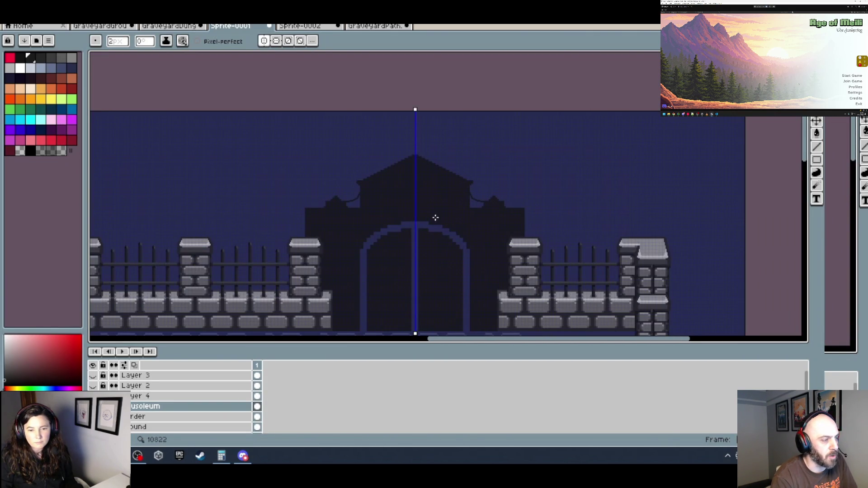
{"action": "scroll", "coordinate": [383, 216], "scroll_direction": "up", "scroll_amount": 4}
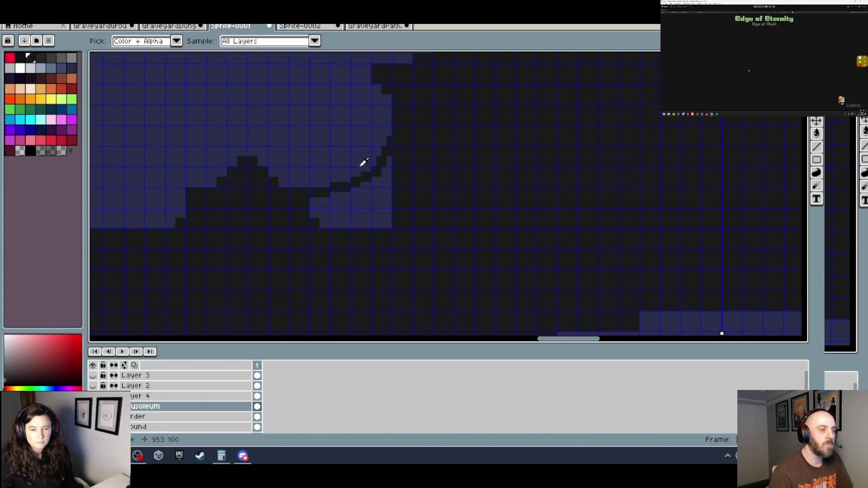
{"action": "left_click", "coordinate": [381, 175], "text": "alt"}
{"action": "left_click", "coordinate": [385, 156], "text": "alt"}
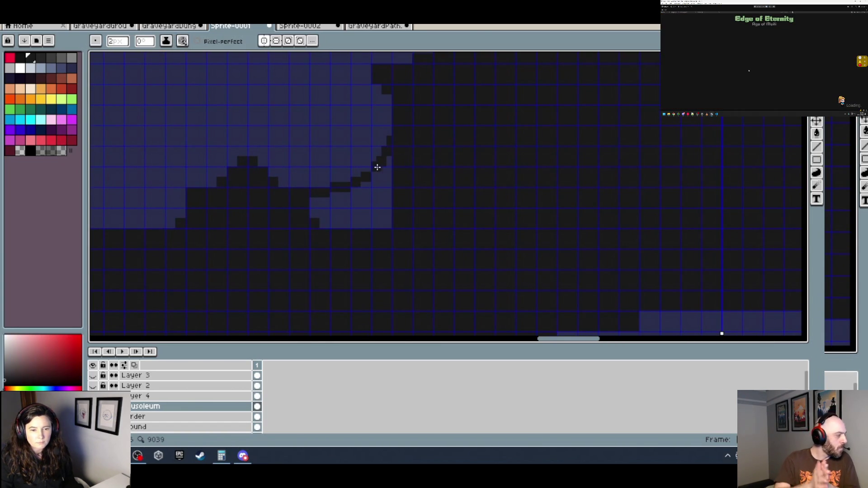
{"action": "left_click", "coordinate": [374, 168]}
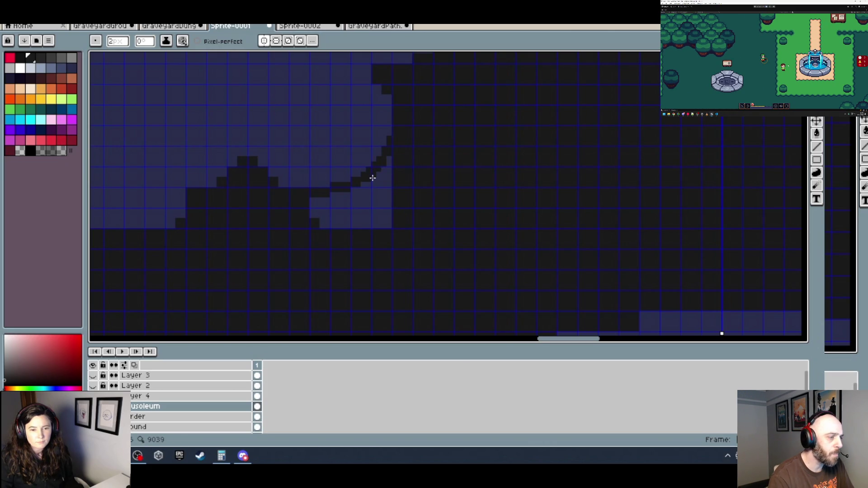
Bring the gate back into view and increase the brush size from 2px to 4px.
{"action": "scroll", "coordinate": [447, 201], "scroll_direction": "down", "scroll_amount": 4}
{"action": "left_click_drag", "start_coordinate": [451, 204], "coordinate": [361, 204]}
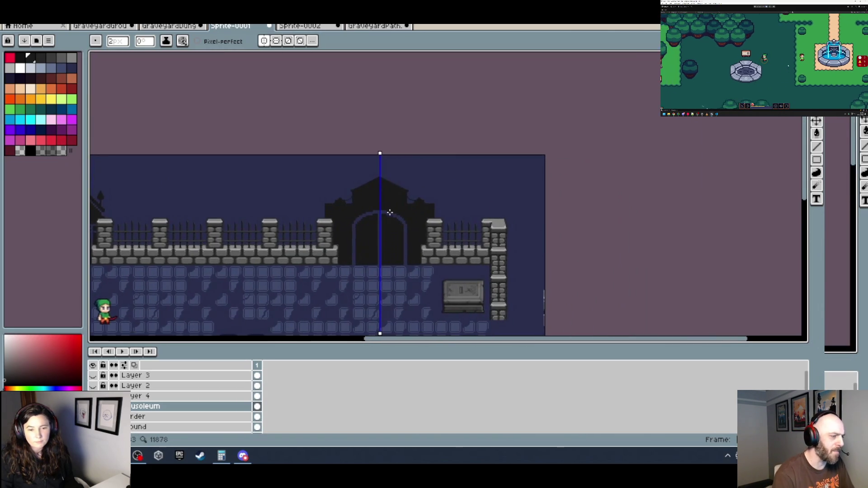
{"action": "scroll", "coordinate": [370, 208], "scroll_direction": "up", "scroll_amount": 2}
{"action": "scroll", "coordinate": [330, 204], "scroll_direction": "up", "scroll_amount": 2}
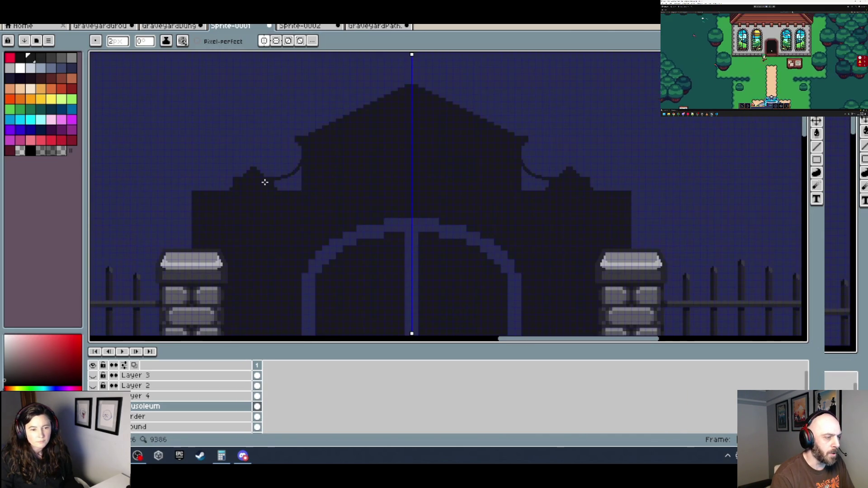
{"action": "scroll", "coordinate": [317, 204], "scroll_direction": "up", "scroll_amount": 1}
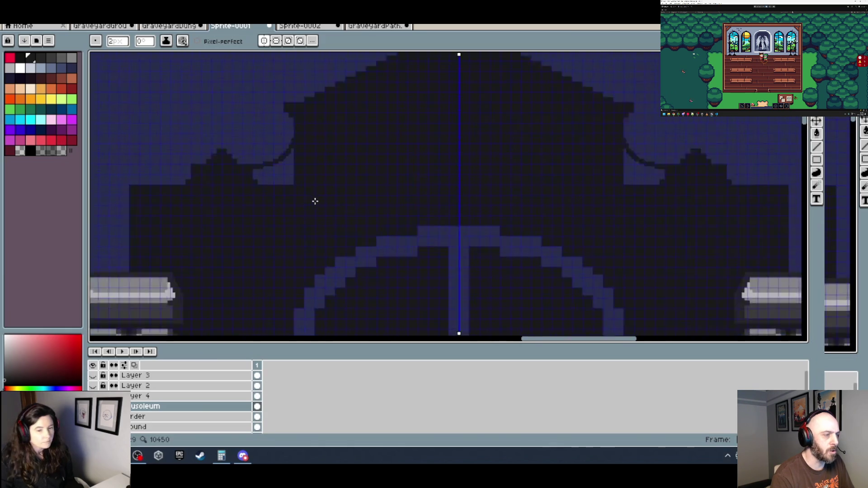
{"action": "scroll", "coordinate": [246, 172], "scroll_direction": "up", "scroll_amount": 1}
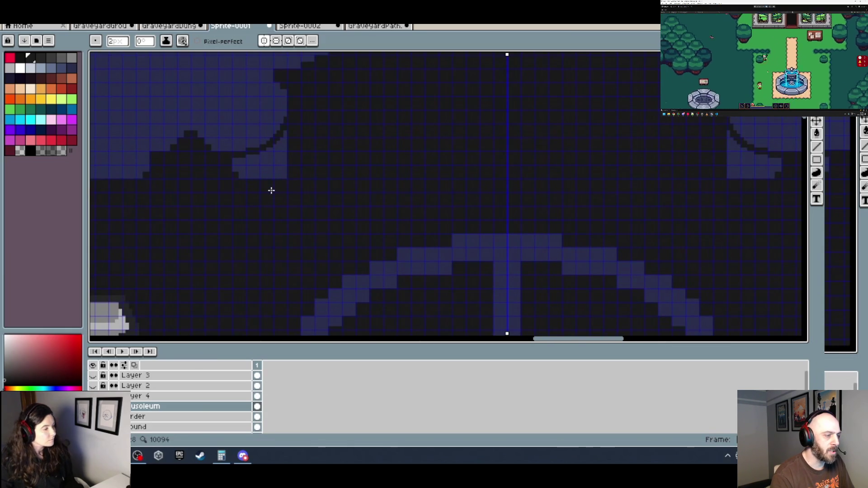
{"action": "scroll", "coordinate": [359, 175], "scroll_direction": "down", "scroll_amount": 2}
{"action": "scroll", "coordinate": [384, 182], "scroll_direction": "down", "scroll_amount": 1}
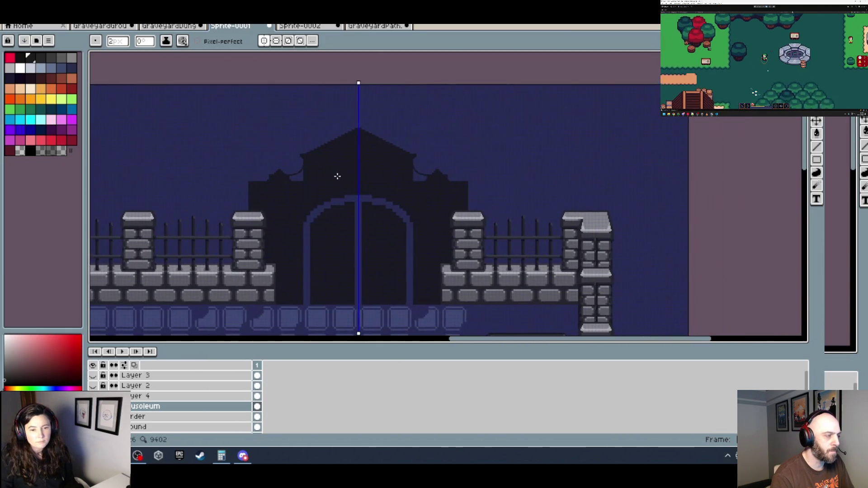
{"action": "scroll", "coordinate": [339, 174], "scroll_direction": "up", "scroll_amount": 3}
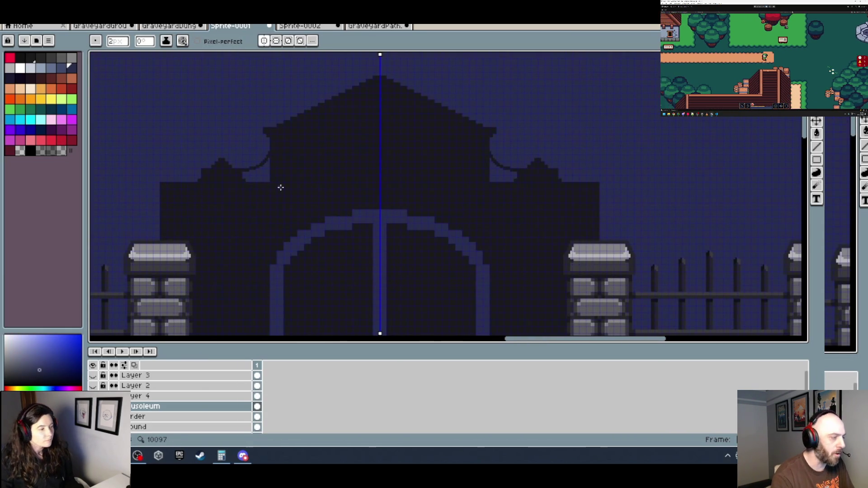
{"action": "scroll", "coordinate": [311, 183], "scroll_direction": "up", "scroll_amount": 1}
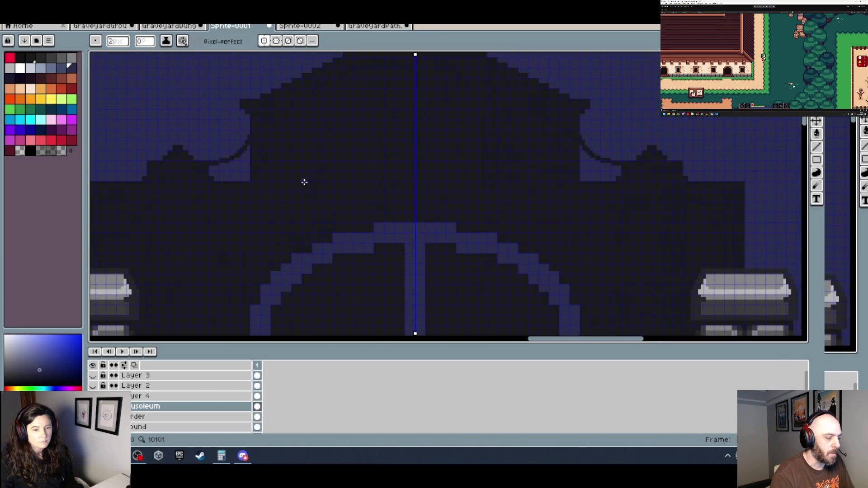
{"action": "key", "text": "plus"}
{"action": "key", "text": "plus"}
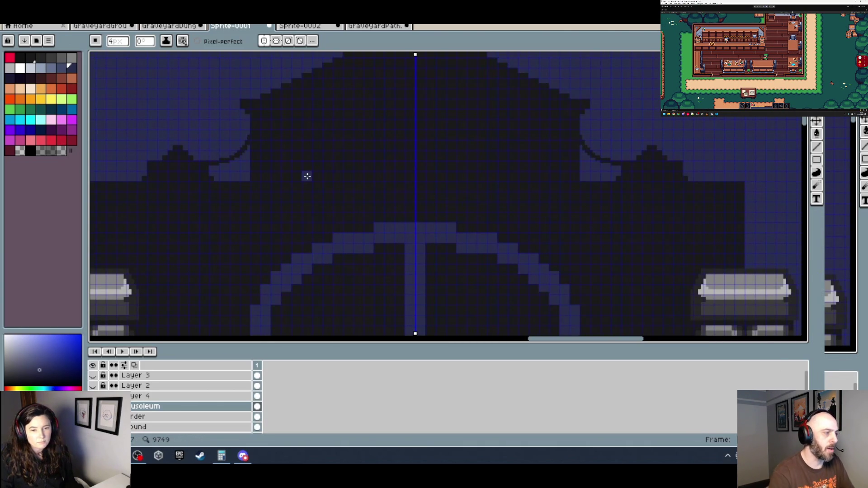
Pencil a mirrored light strip above the door, stepping it outward and down into an arch.
{"action": "left_click", "coordinate": [403, 146]}
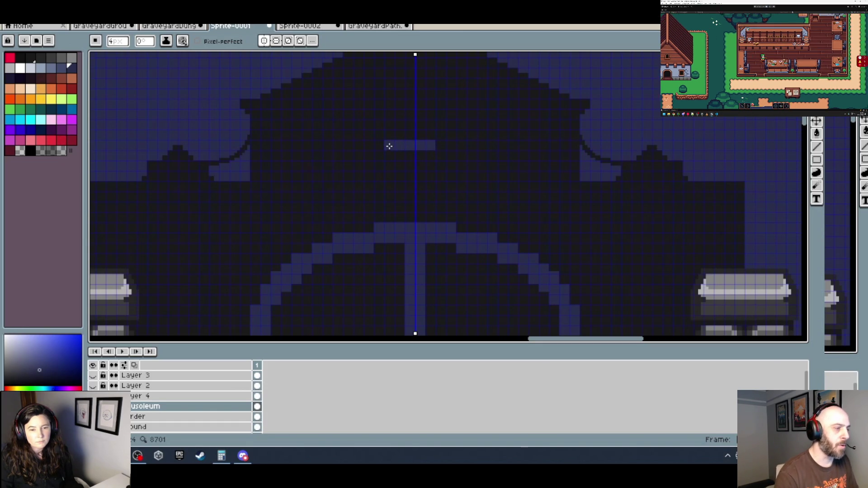
{"action": "scroll", "coordinate": [375, 162], "scroll_direction": "down", "scroll_amount": 2}
{"action": "scroll", "coordinate": [374, 162], "scroll_direction": "up", "scroll_amount": 2}
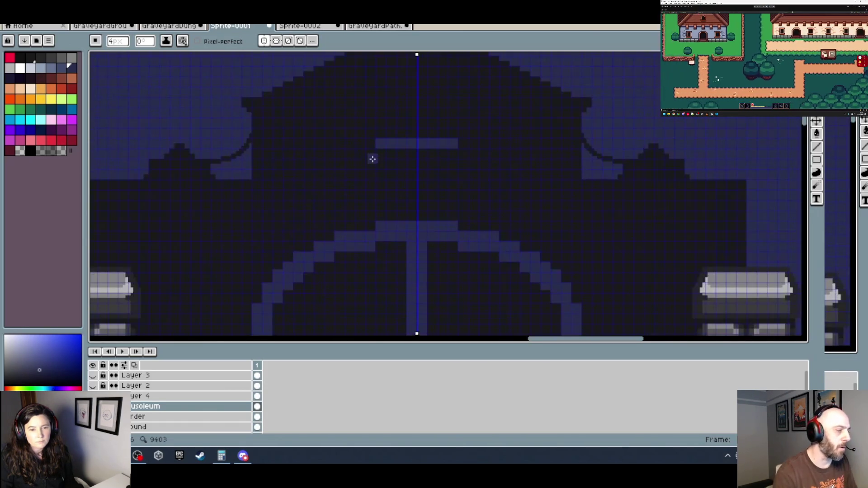
{"action": "left_click", "coordinate": [371, 154]}
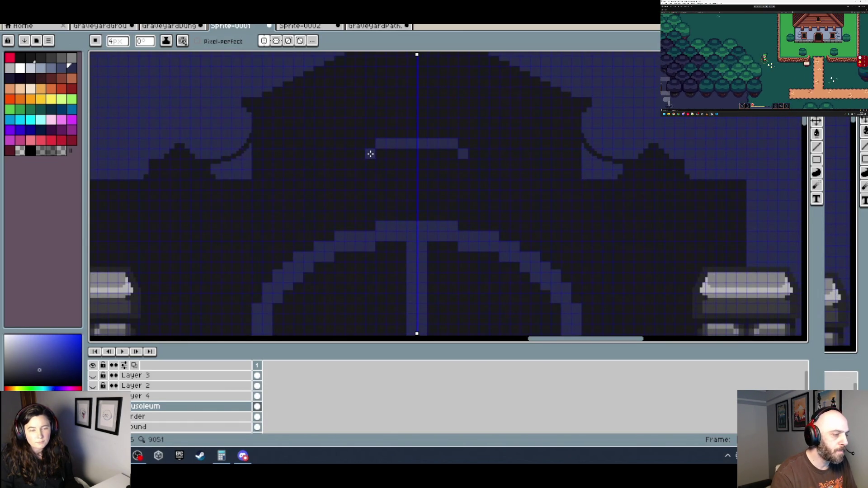
{"action": "left_click", "coordinate": [339, 155]}
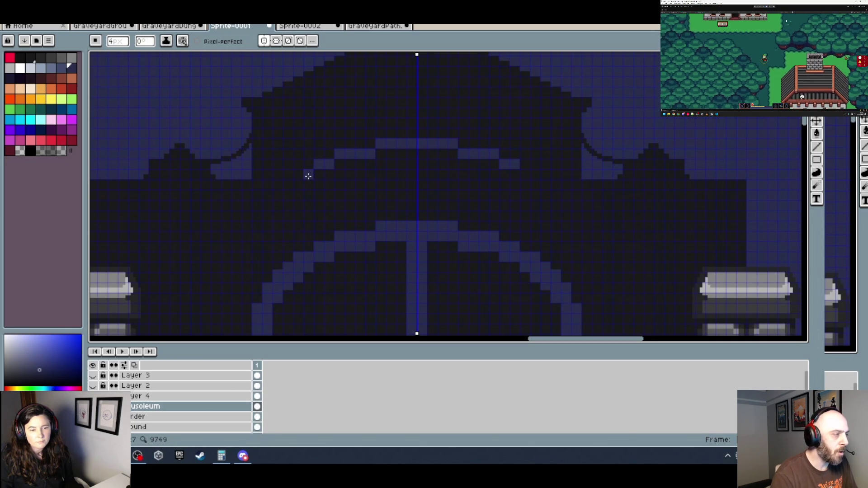
{"action": "scroll", "coordinate": [300, 174], "scroll_direction": "down", "scroll_amount": 4}
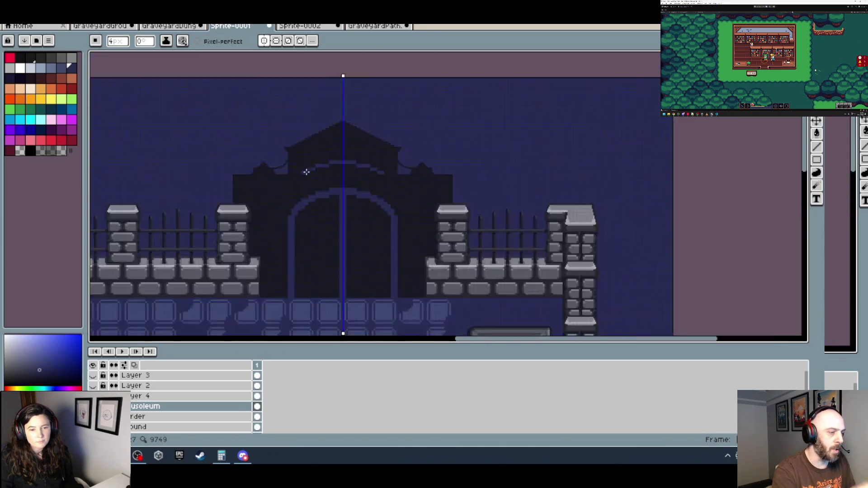
{"action": "scroll", "coordinate": [316, 173], "scroll_direction": "up", "scroll_amount": 1}
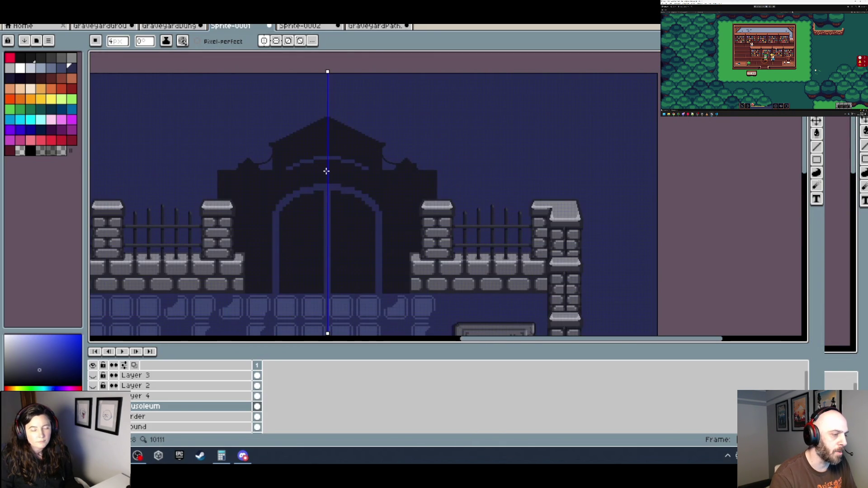
{"action": "key", "text": "v"}
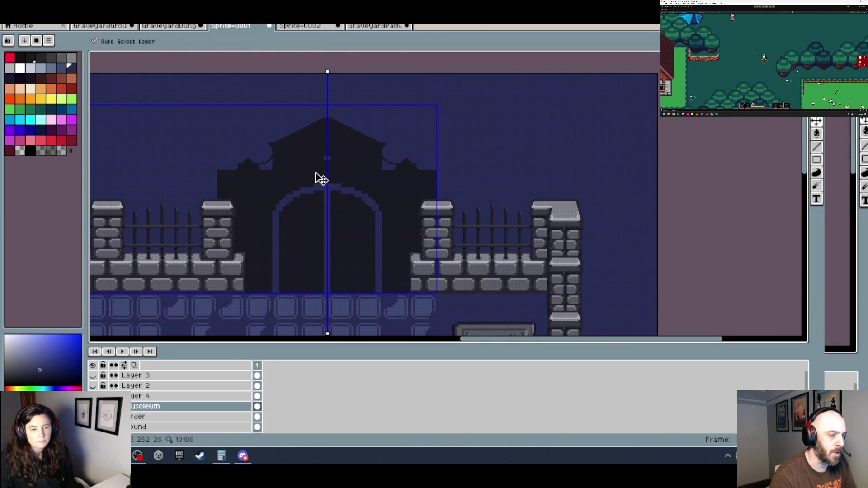
{"action": "key", "text": "b"}
{"action": "scroll", "coordinate": [339, 181], "scroll_direction": "down", "scroll_amount": 2}
{"action": "scroll", "coordinate": [357, 187], "scroll_direction": "up", "scroll_amount": 4}
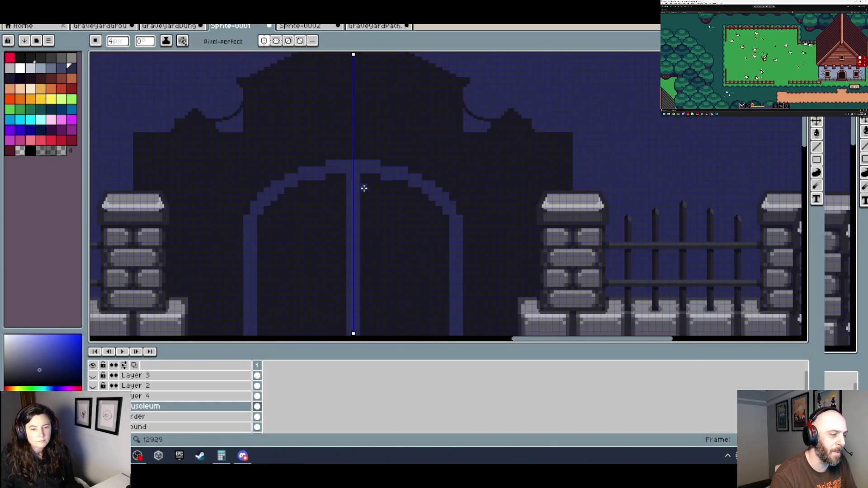
{"action": "scroll", "coordinate": [177, 125], "scroll_direction": "up", "scroll_amount": 1}
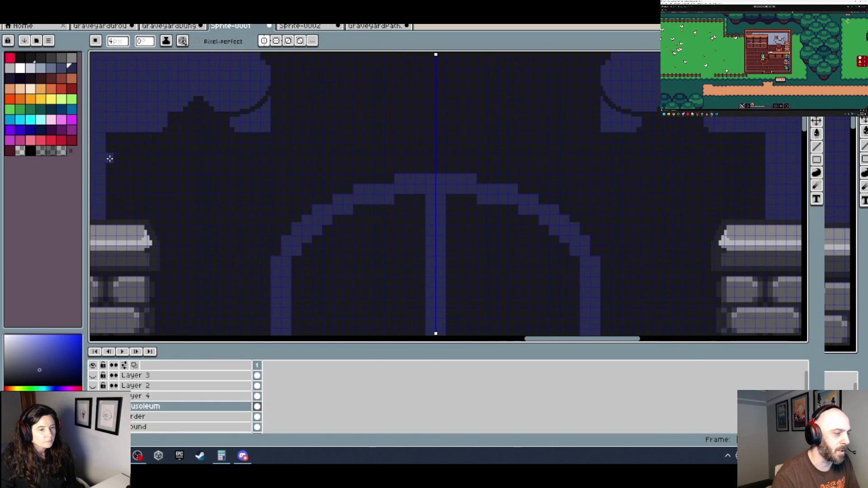
{"action": "scroll", "coordinate": [167, 162], "scroll_direction": "down", "scroll_amount": 3}
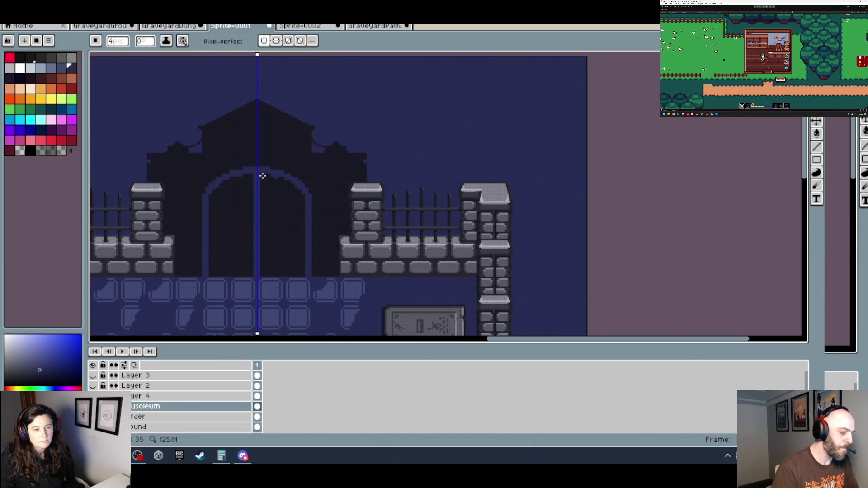
{"action": "scroll", "coordinate": [325, 174], "scroll_direction": "up", "scroll_amount": 1}
{"action": "scroll", "coordinate": [271, 173], "scroll_direction": "up", "scroll_amount": 2}
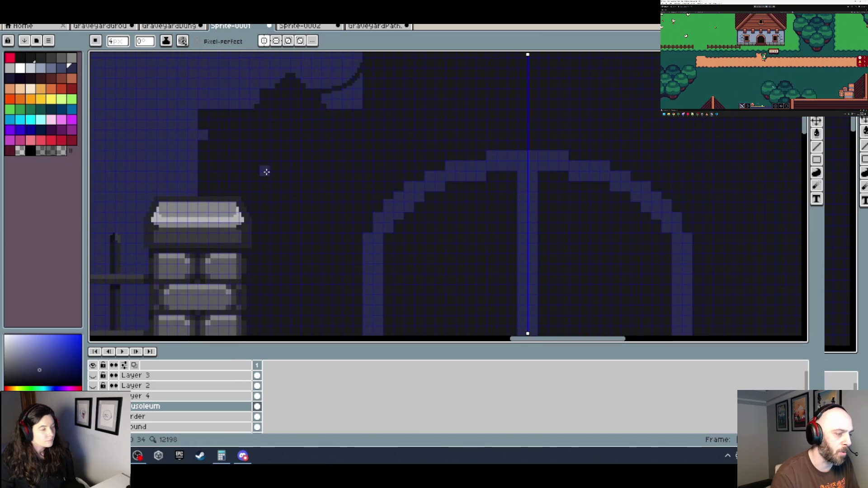
{"action": "scroll", "coordinate": [214, 180], "scroll_direction": "up", "scroll_amount": 1}
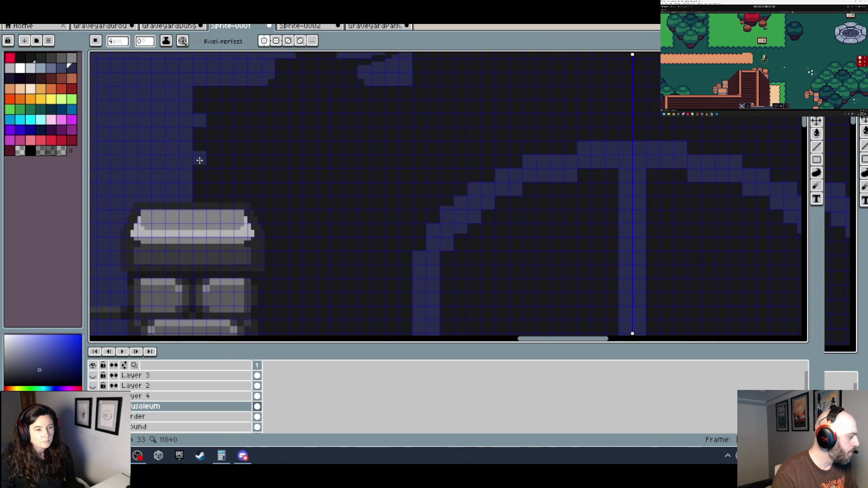
{"action": "scroll", "coordinate": [237, 148], "scroll_direction": "down", "scroll_amount": 3}
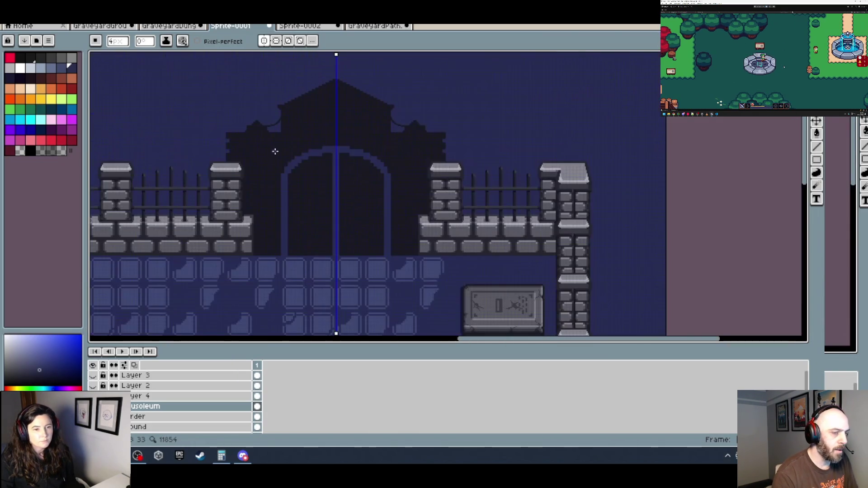
{"action": "scroll", "coordinate": [230, 156], "scroll_direction": "up", "scroll_amount": 2}
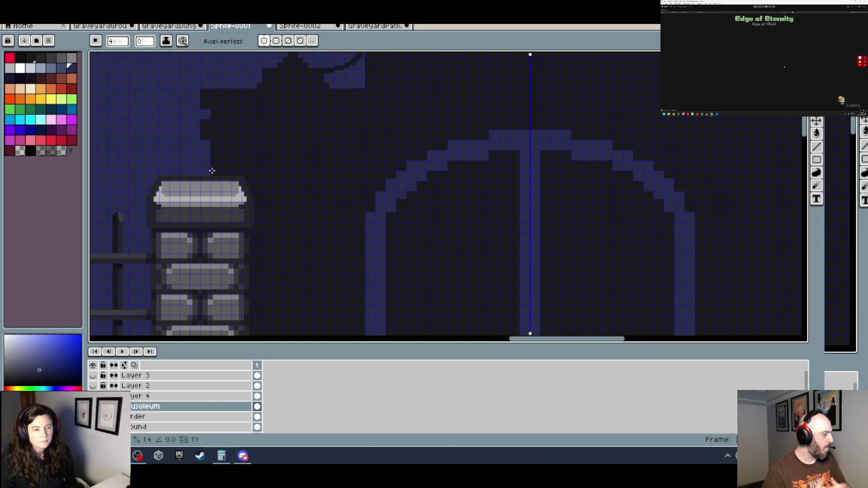
{"action": "scroll", "coordinate": [237, 167], "scroll_direction": "down", "scroll_amount": 2}
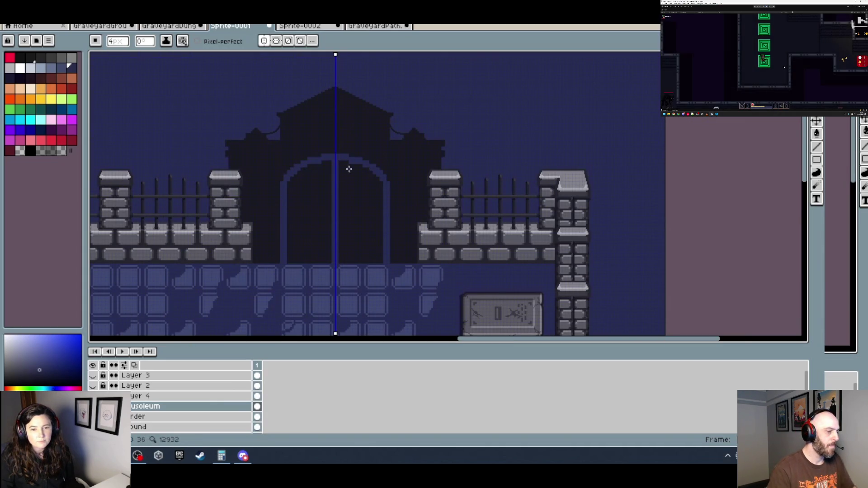
{"action": "scroll", "coordinate": [349, 169], "scroll_direction": "down", "scroll_amount": 2}
{"action": "mouse_move", "coordinate": [274, 167]}
{"action": "left_mouse_down"}
{"action": "mouse_move", "coordinate": [497, 167]}
{"action": "mouse_move", "coordinate": [329, 155]}
{"action": "left_mouse_up"}
{"action": "scroll", "coordinate": [463, 145], "scroll_direction": "up", "scroll_amount": 2}
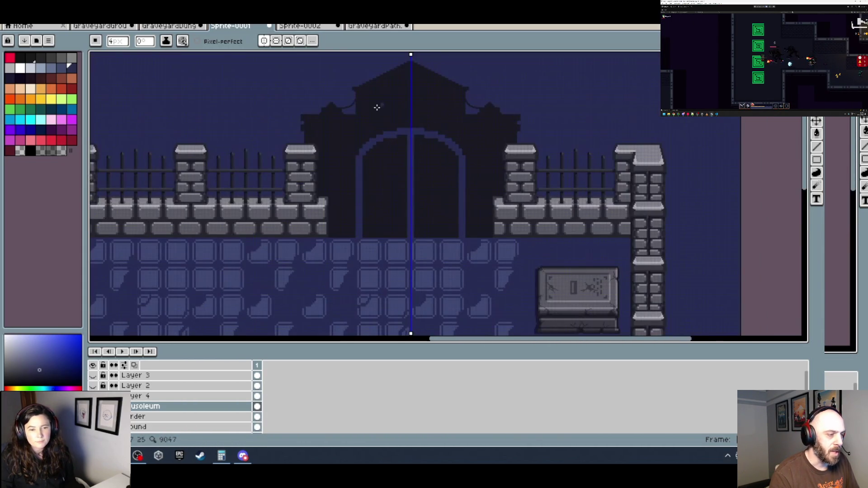
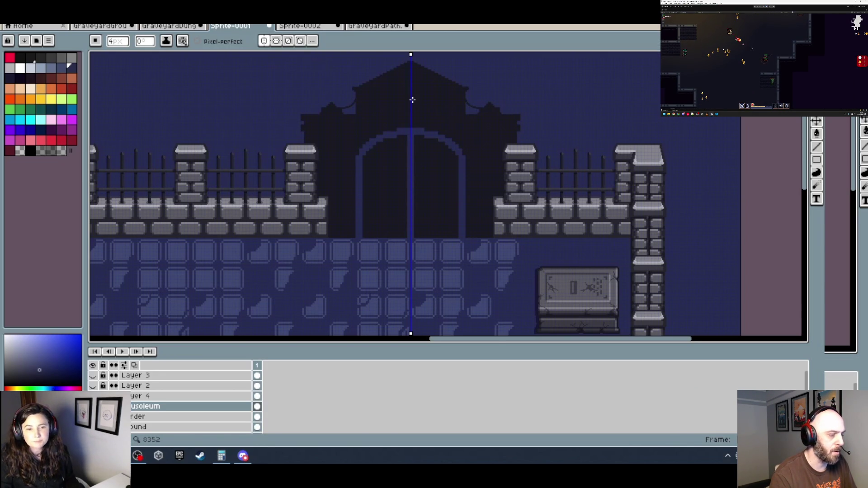
Zoom in on the mausoleum roof and switch to the Rectangular Marquee tool.
{"action": "scroll", "coordinate": [412, 99], "scroll_direction": "up", "scroll_amount": 2}
{"action": "scroll", "coordinate": [355, 168], "scroll_direction": "down", "scroll_amount": 2}
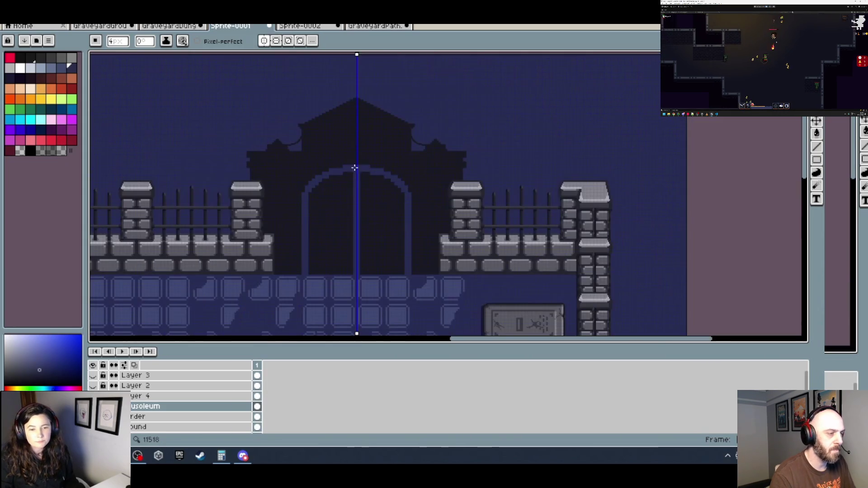
{"action": "scroll", "coordinate": [385, 164], "scroll_direction": "up", "scroll_amount": 1}
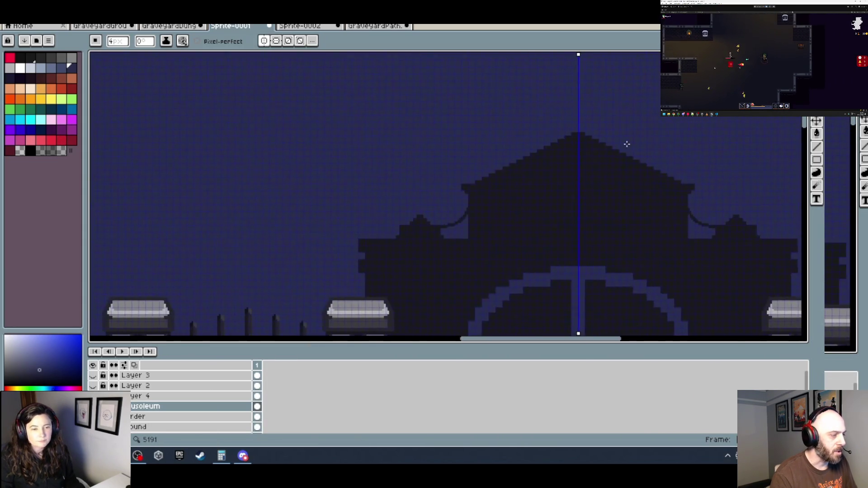
{"action": "scroll", "coordinate": [395, 147], "scroll_direction": "down", "scroll_amount": 3}
{"action": "scroll", "coordinate": [210, 139], "scroll_direction": "up", "scroll_amount": 1}
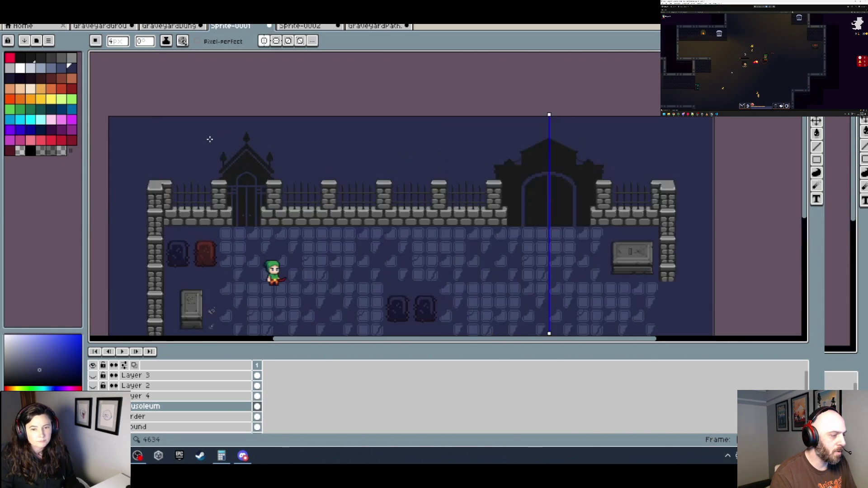
{"action": "key", "text": "m"}
{"action": "scroll", "coordinate": [490, 200], "scroll_direction": "up", "scroll_amount": 2}
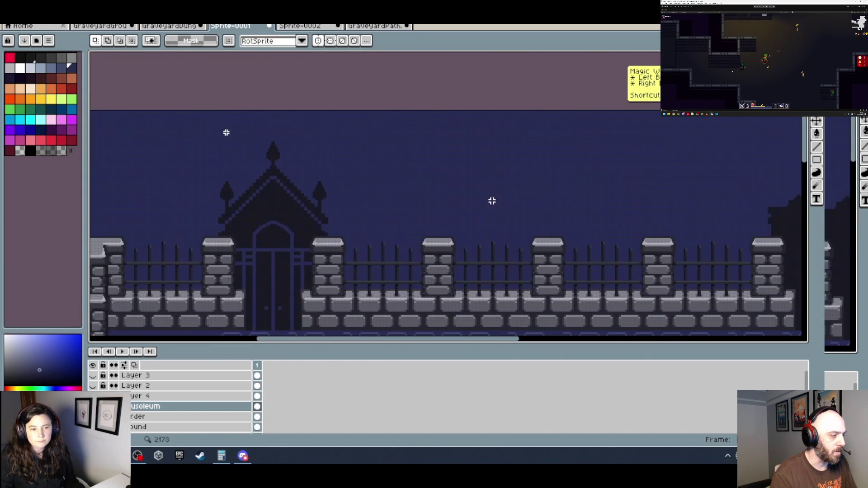
{"action": "scroll", "coordinate": [267, 176], "scroll_direction": "up", "scroll_amount": 2}
Select the central roof spire, lift it higher on the peak and commit.
{"action": "left_click_drag", "start_coordinate": [422, 117], "coordinate": [465, 193]}
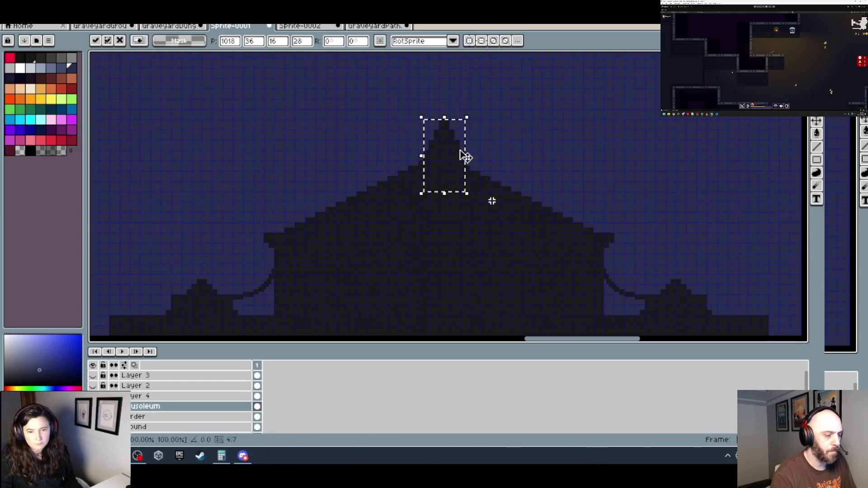
{"action": "left_click_drag", "start_coordinate": [465, 155], "coordinate": [443, 126]}
{"action": "scroll", "coordinate": [481, 170], "scroll_direction": "down", "scroll_amount": 4}
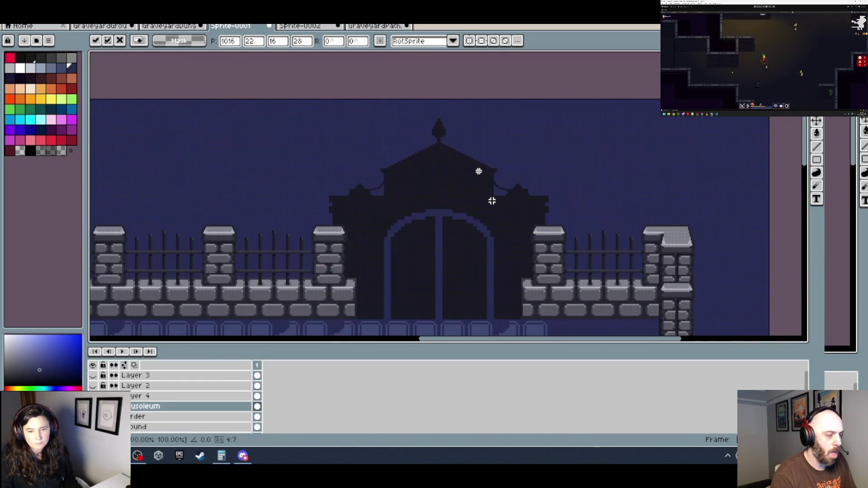
{"action": "key", "text": "Return"}
{"action": "scroll", "coordinate": [501, 178], "scroll_direction": "up", "scroll_amount": 6}
Place a spire copy on the right roof shoulder and commit it.
{"action": "left_click_drag", "start_coordinate": [422, 155], "coordinate": [467, 232]}
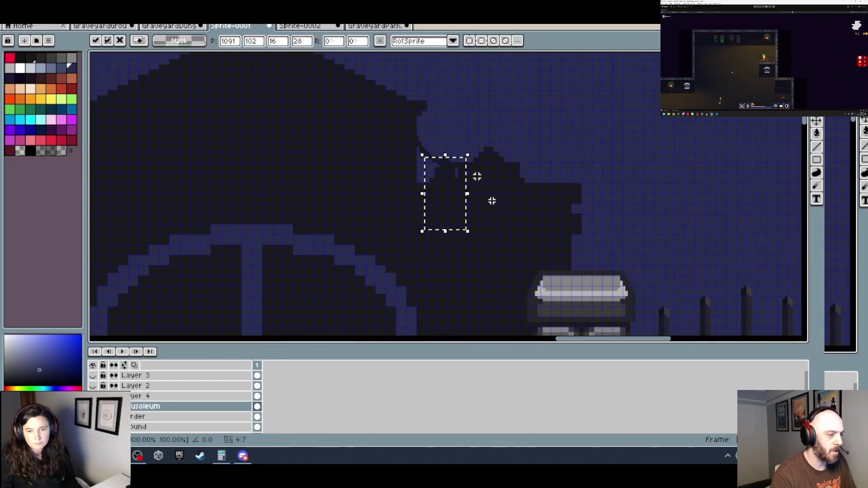
{"action": "left_click_drag", "start_coordinate": [463, 200], "coordinate": [496, 128]}
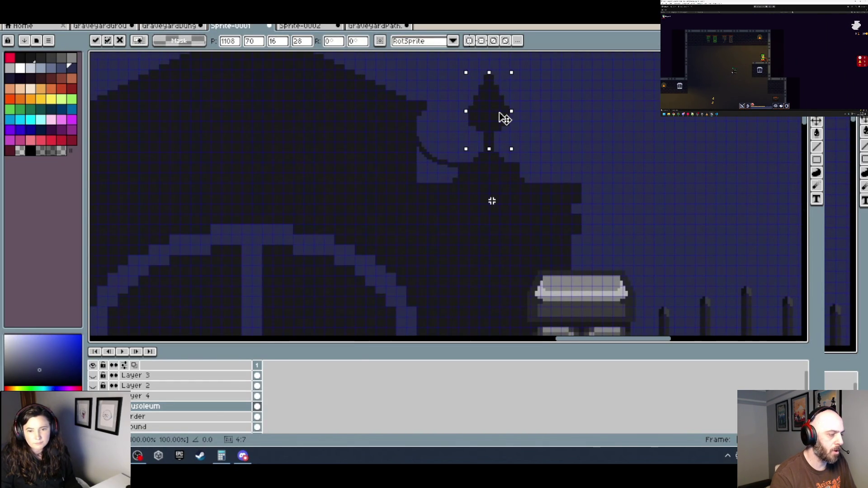
{"action": "scroll", "coordinate": [506, 121], "scroll_direction": "down", "scroll_amount": 2}
{"action": "key", "text": "Return"}
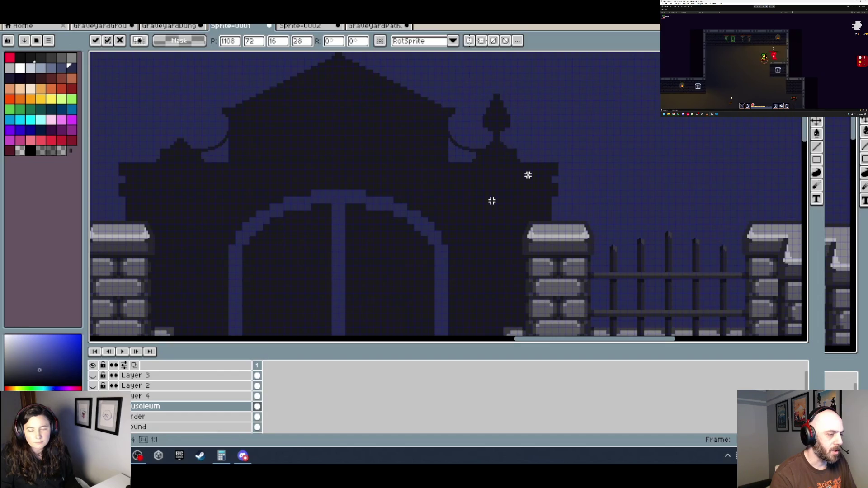
{"action": "scroll", "coordinate": [548, 185], "scroll_direction": "down", "scroll_amount": 3}
{"action": "scroll", "coordinate": [409, 122], "scroll_direction": "up", "scroll_amount": 5}
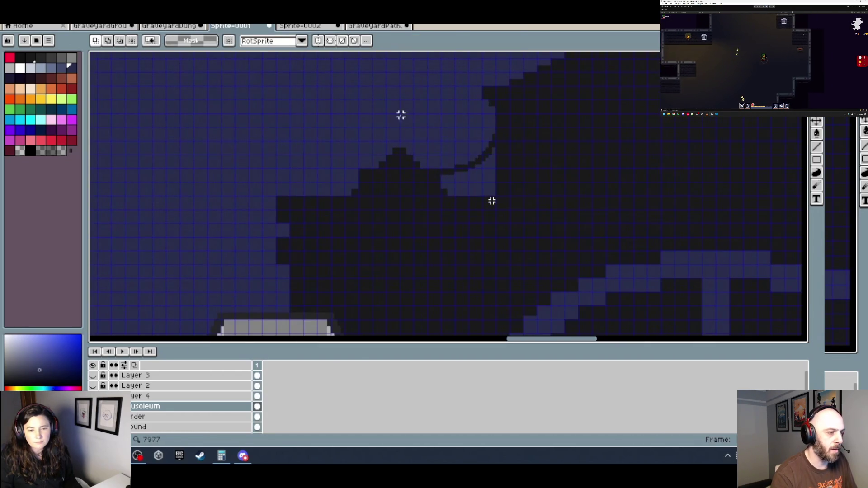
Place another spire copy on the left roof shoulder and commit it.
{"action": "left_click_drag", "start_coordinate": [416, 141], "coordinate": [470, 242]}
{"action": "left_click_drag", "start_coordinate": [441, 194], "coordinate": [398, 105]}
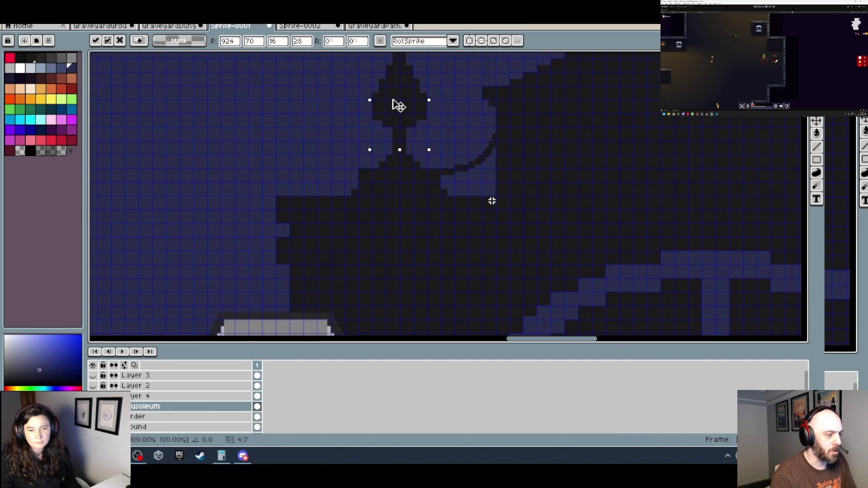
{"action": "scroll", "coordinate": [407, 132], "scroll_direction": "down", "scroll_amount": 3}
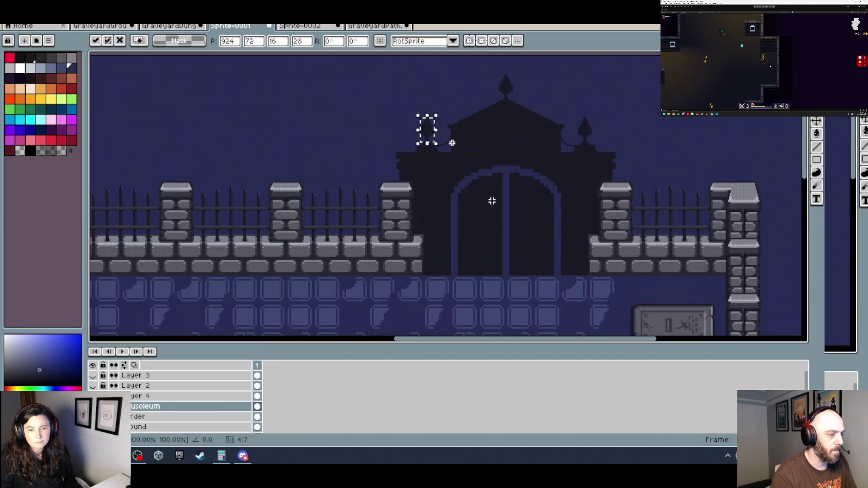
{"action": "key", "text": "Return"}
{"action": "scroll", "coordinate": [500, 155], "scroll_direction": "down", "scroll_amount": 1}
{"action": "scroll", "coordinate": [520, 170], "scroll_direction": "left", "scroll_amount": 3}
{"action": "scroll", "coordinate": [545, 162], "scroll_direction": "down", "scroll_amount": 1}
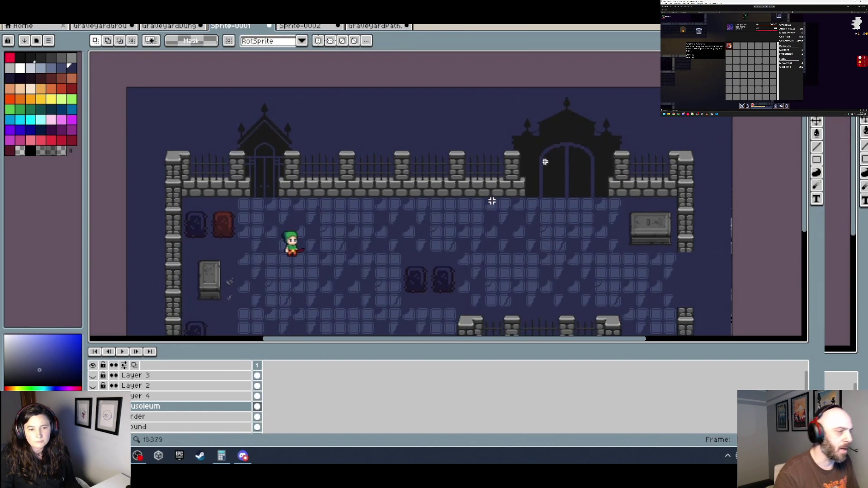
{"action": "scroll", "coordinate": [491, 199], "scroll_direction": "right", "scroll_amount": 4}
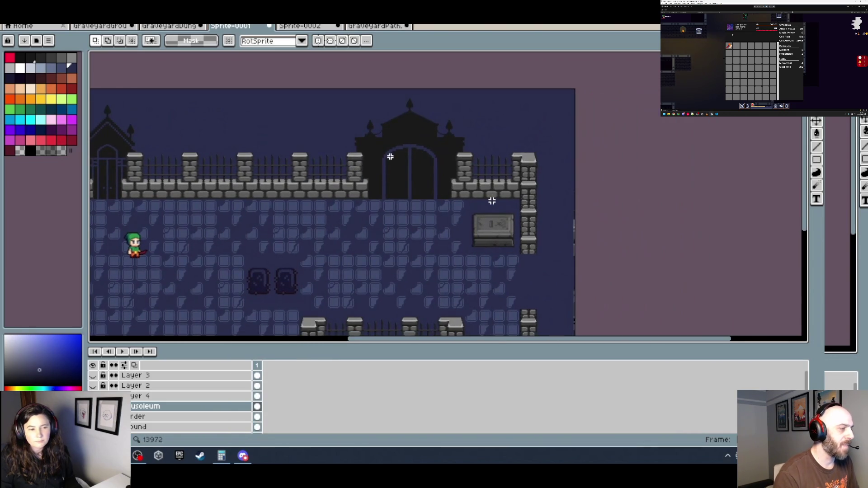
{"action": "scroll", "coordinate": [491, 199], "scroll_direction": "up", "scroll_amount": 3}
Toggle the eyedropper briefly, then return to the Rectangular Marquee tool.
{"action": "key", "text": "i"}
{"action": "key", "text": "m"}
{"action": "scroll", "coordinate": [492, 201], "scroll_direction": "left", "scroll_amount": 5}
{"action": "scroll", "coordinate": [491, 201], "scroll_direction": "down", "scroll_amount": 1}
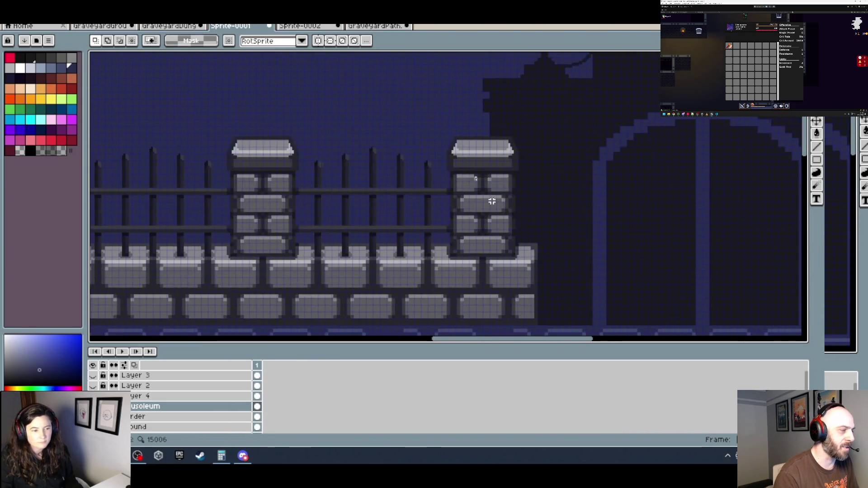
{"action": "scroll", "coordinate": [491, 201], "scroll_direction": "down", "scroll_amount": 1}
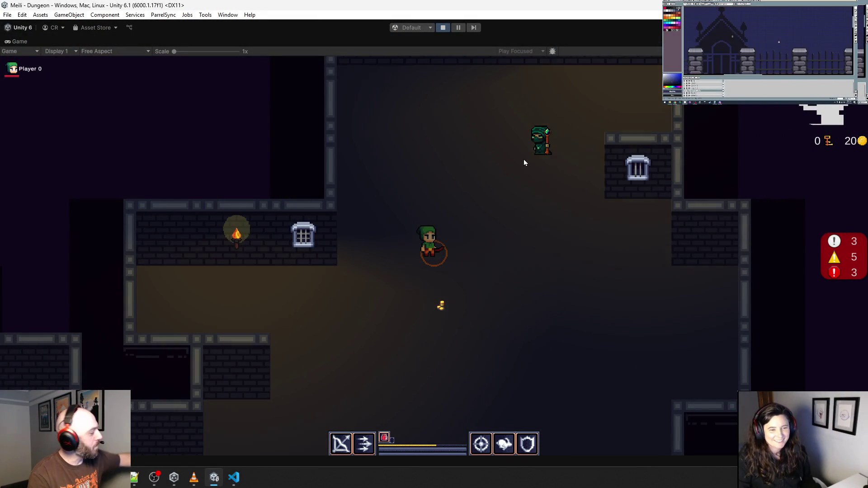
Fight the wizard and skeletons while moving through the banner room and corridor.
{"action": "left_click", "coordinate": [549, 140]}
{"action": "key", "text": "w"}
{"action": "key", "text": "d"}
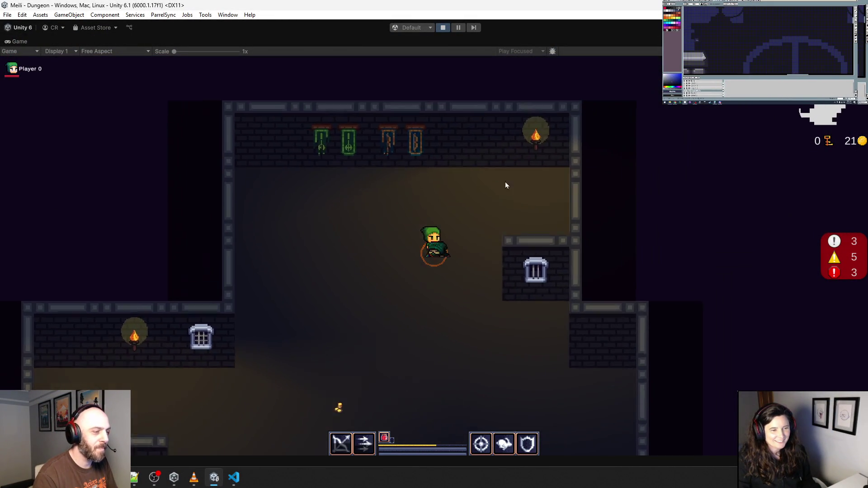
{"action": "key", "text": "s"}
{"action": "key", "text": "a"}
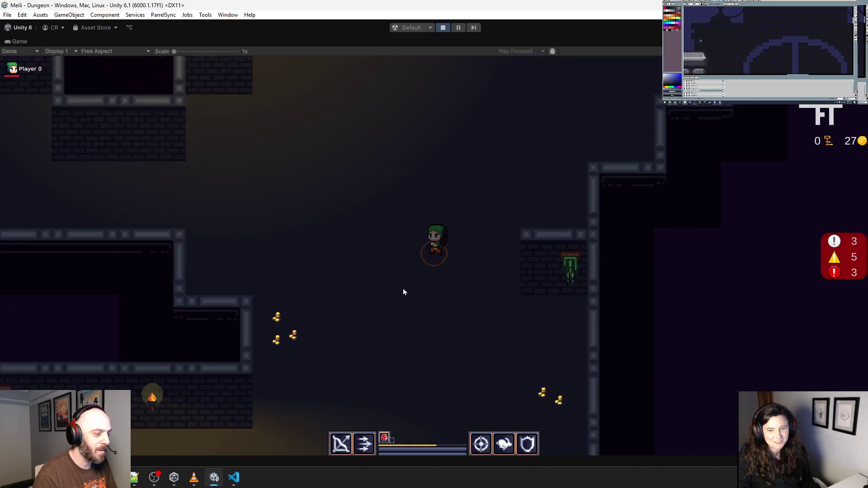
{"action": "key", "text": "s"}
{"action": "key", "text": "a"}
{"action": "left_click", "coordinate": [294, 260]}
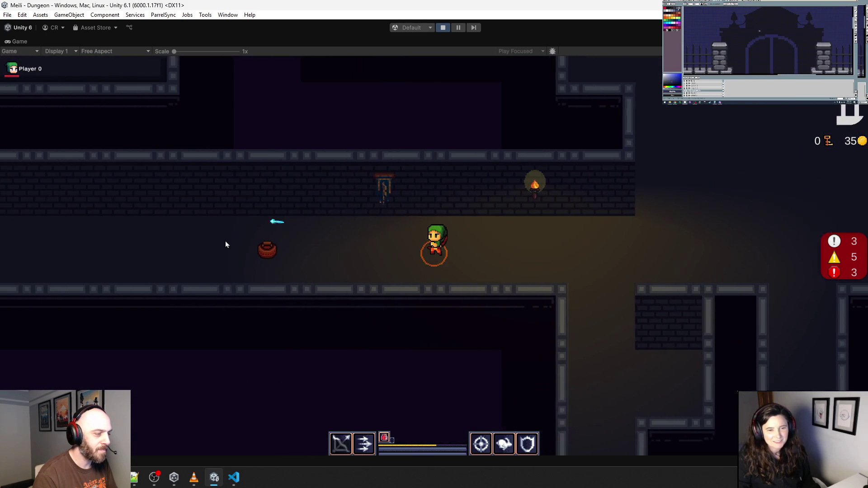
{"action": "key", "text": "a"}
{"action": "left_click", "coordinate": [257, 243]}
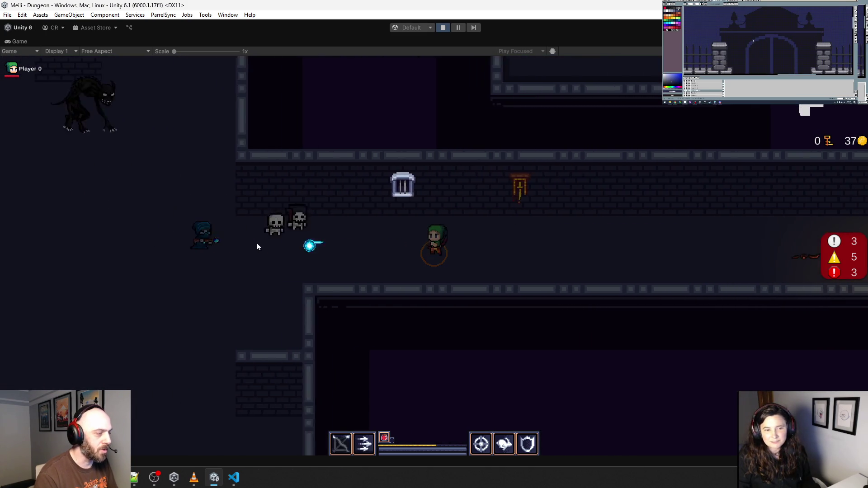
{"action": "key", "text": "a"}
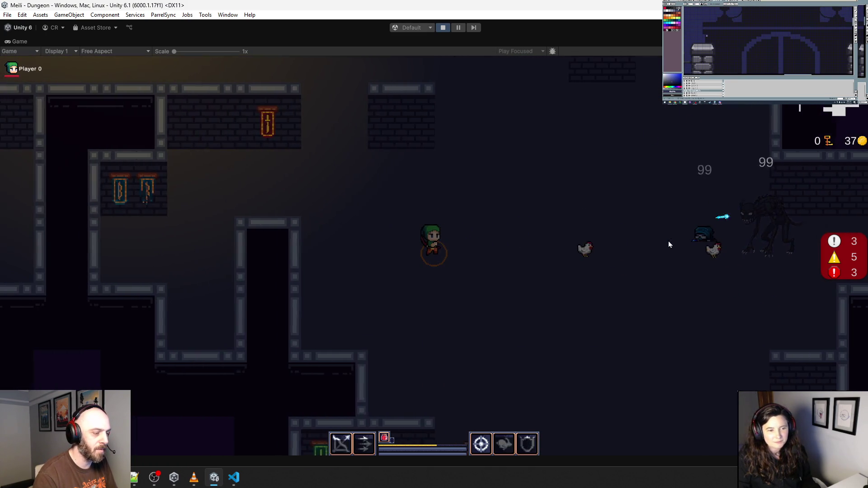
{"action": "key", "text": "s"}
{"action": "left_click", "coordinate": [300, 187]}
{"action": "key", "text": "w"}
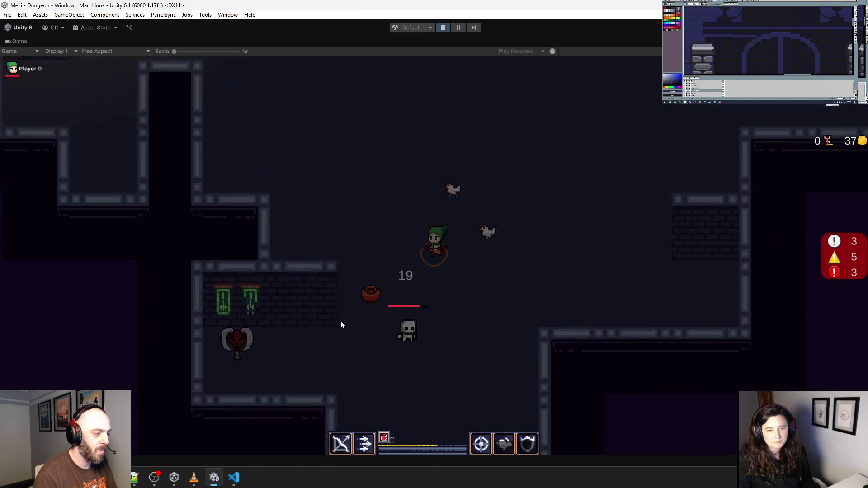
{"action": "left_click", "coordinate": [447, 298]}
Keep shooting enemies while running up-left to grab the key.
{"action": "key", "text": "a"}
{"action": "left_click", "coordinate": [566, 259]}
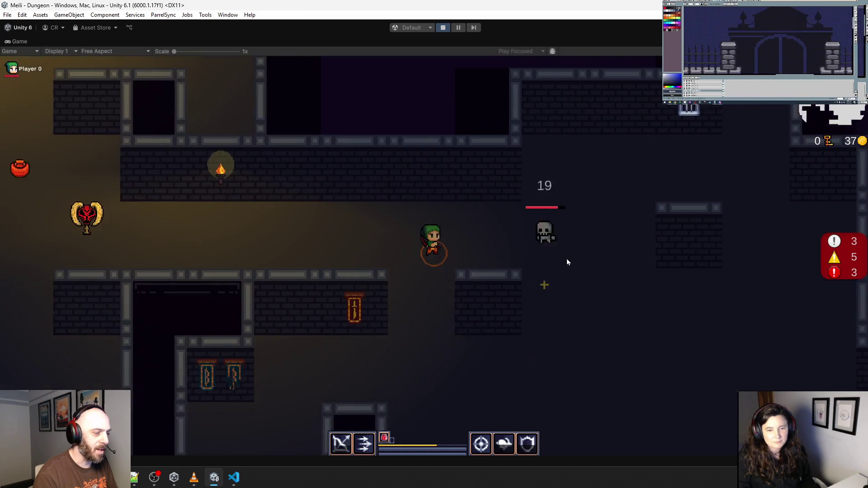
{"action": "key", "text": "a"}
{"action": "left_click", "coordinate": [471, 234]}
{"action": "key", "text": "w"}
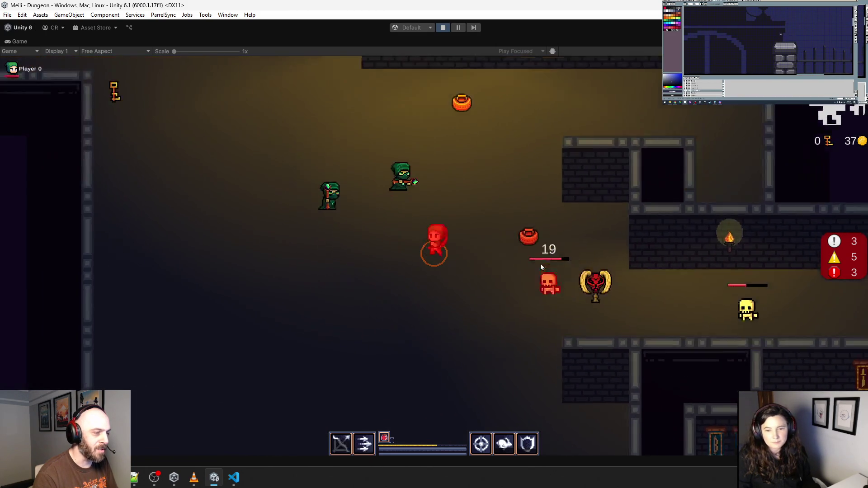
{"action": "key", "text": "a"}
{"action": "left_click", "coordinate": [520, 296]}
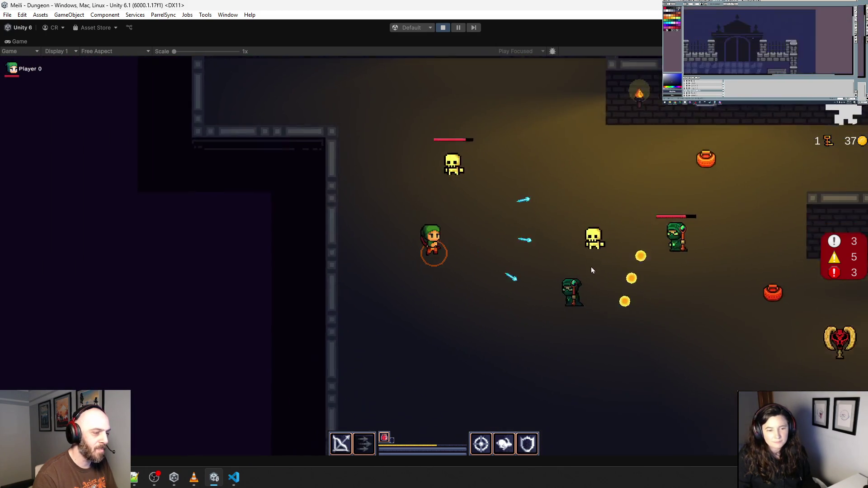
{"action": "key", "text": "s"}
{"action": "left_click", "coordinate": [414, 119]}
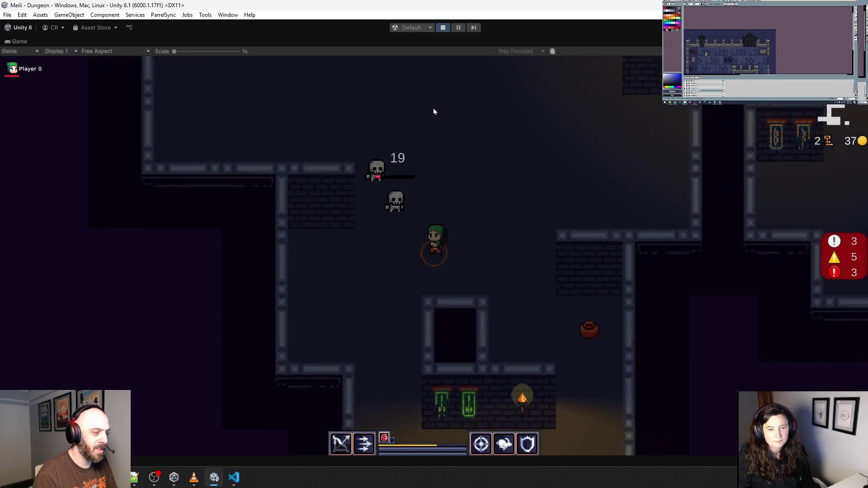
Run down through new rooms collecting a coin and open the chest.
{"action": "key", "text": "s"}
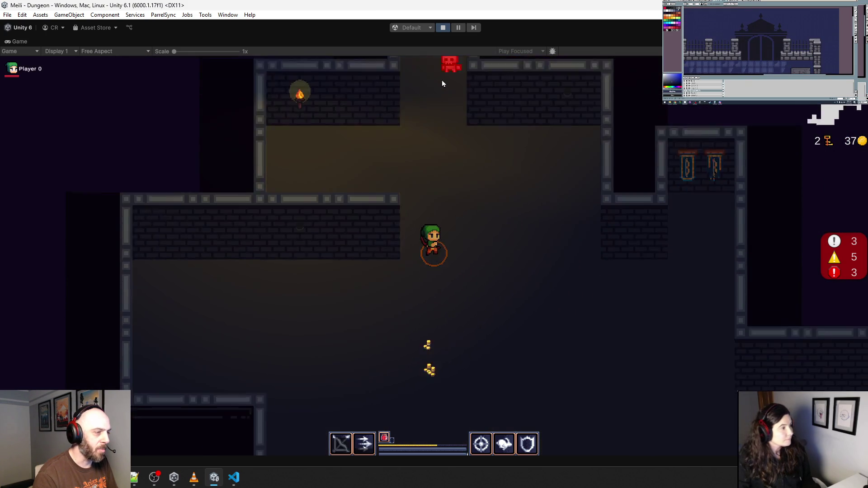
{"action": "key", "text": "s"}
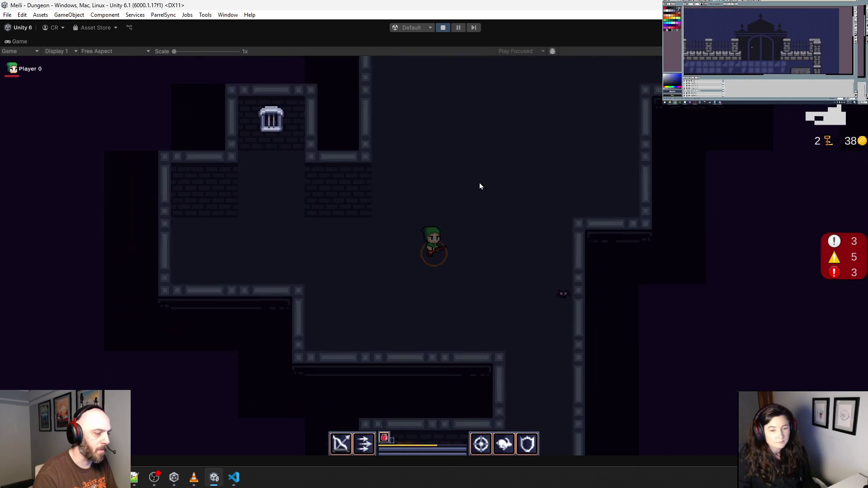
{"action": "key", "text": "s"}
{"action": "key", "text": "a"}
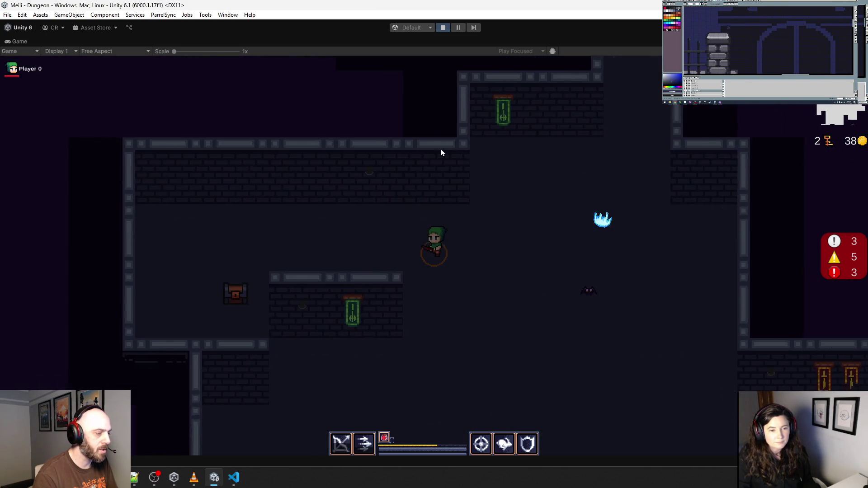
{"action": "key", "text": "s"}
{"action": "key", "text": "a"}
{"action": "key", "text": "e"}
{"action": "key", "text": "d"}
{"action": "key", "text": "w"}
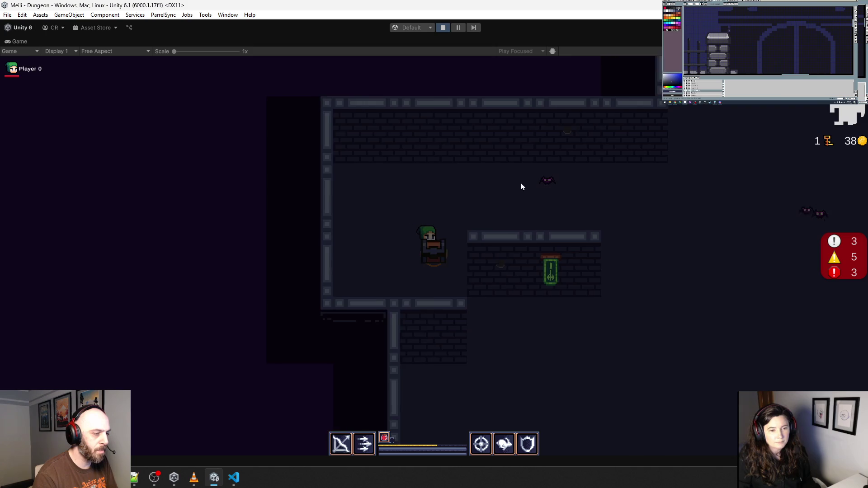
Shoot the bat, run right through the rooms and step onto the blue spiral portal.
{"action": "left_click", "coordinate": [484, 221]}
{"action": "key", "text": "d"}
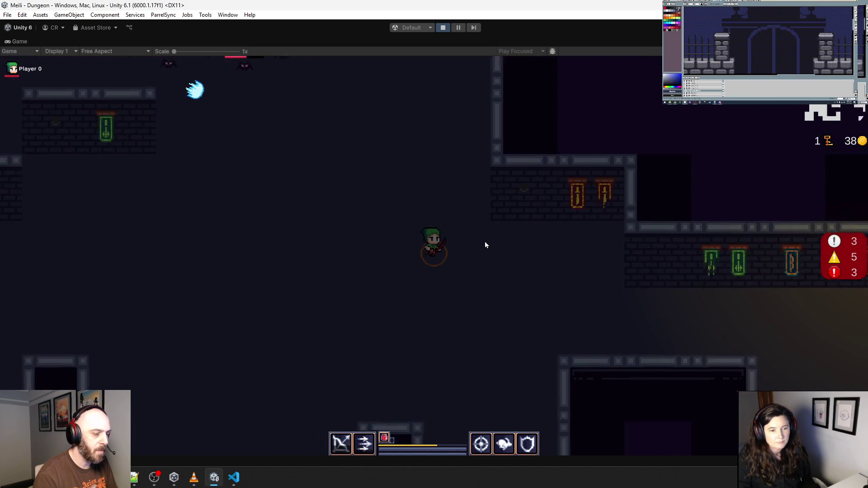
{"action": "key", "text": "d"}
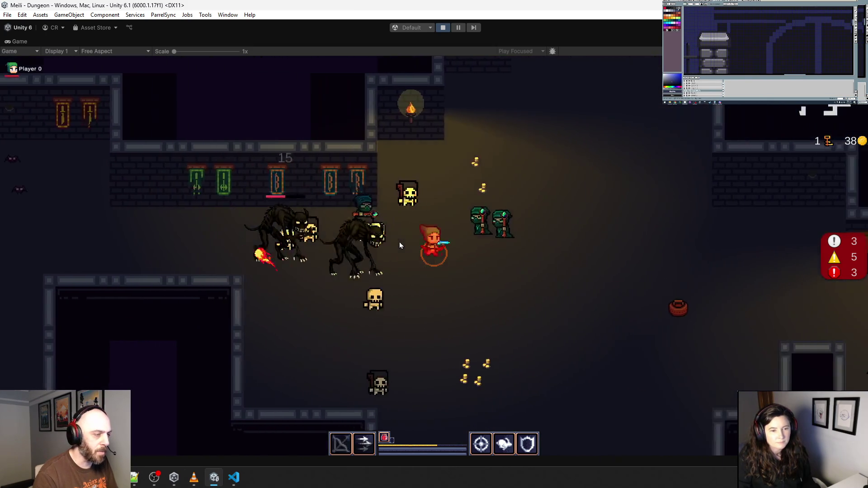
{"action": "key", "text": "d"}
{"action": "key", "text": "w"}
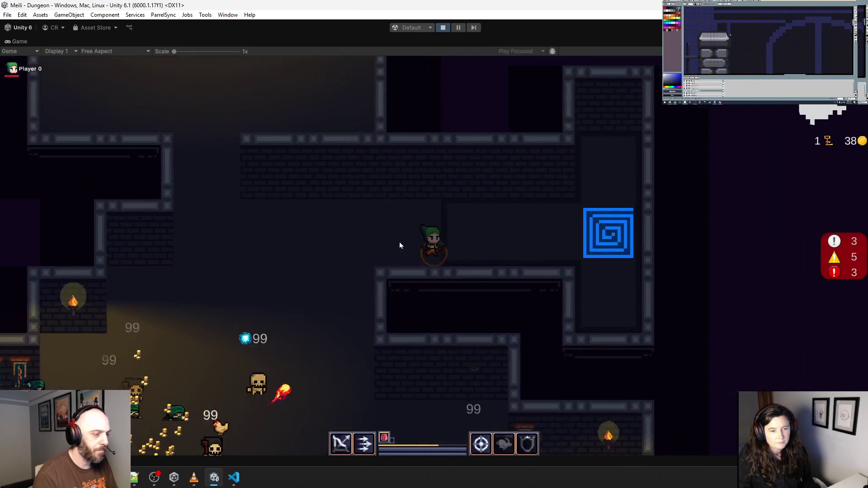
{"action": "key", "text": "d"}
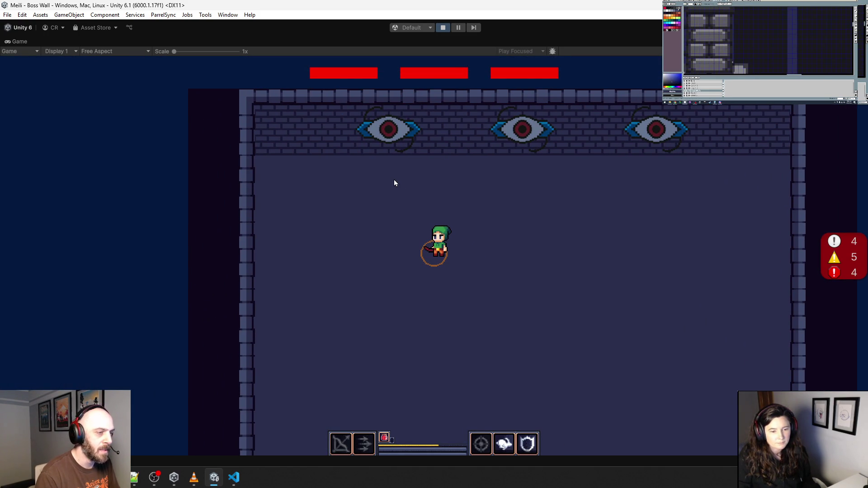
Enter the boss arena, dodging lasers and eye enemies while approaching the eye wall.
{"action": "key", "text": "d"}
{"action": "key", "text": "s"}
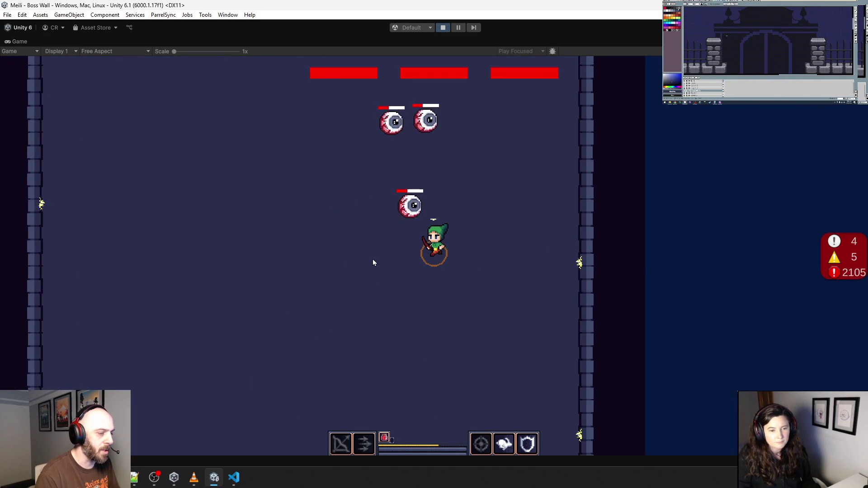
{"action": "key", "text": "a"}
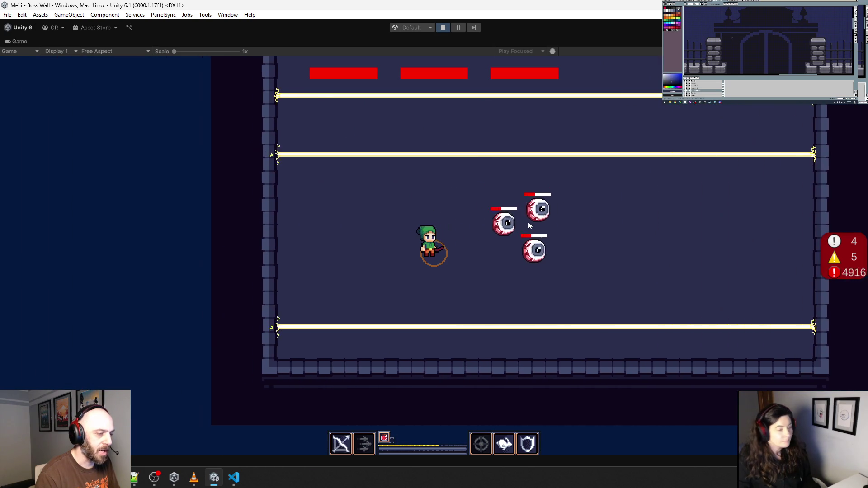
{"action": "key", "text": "d"}
{"action": "key", "text": "w"}
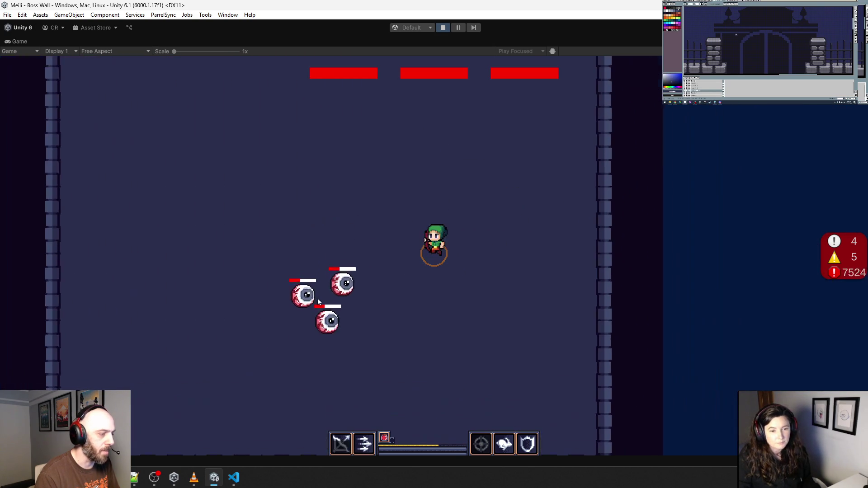
{"action": "key", "text": "d"}
{"action": "key", "text": "w"}
{"action": "key", "text": "a"}
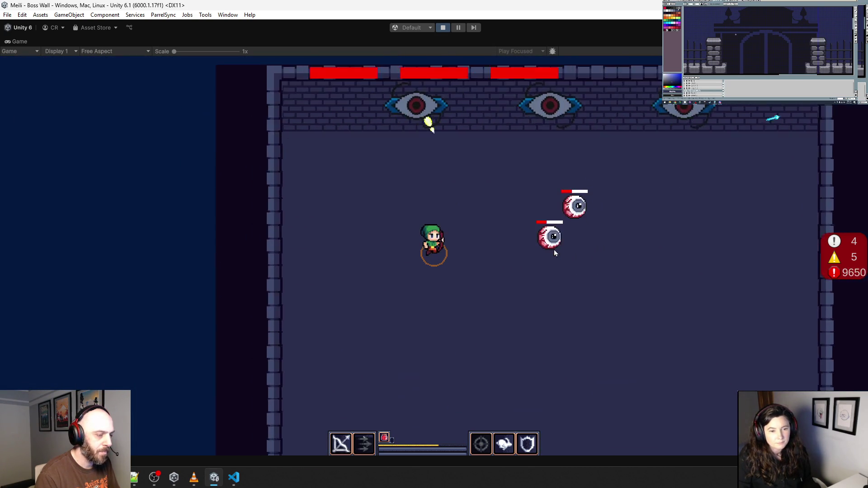
{"action": "key", "text": "d"}
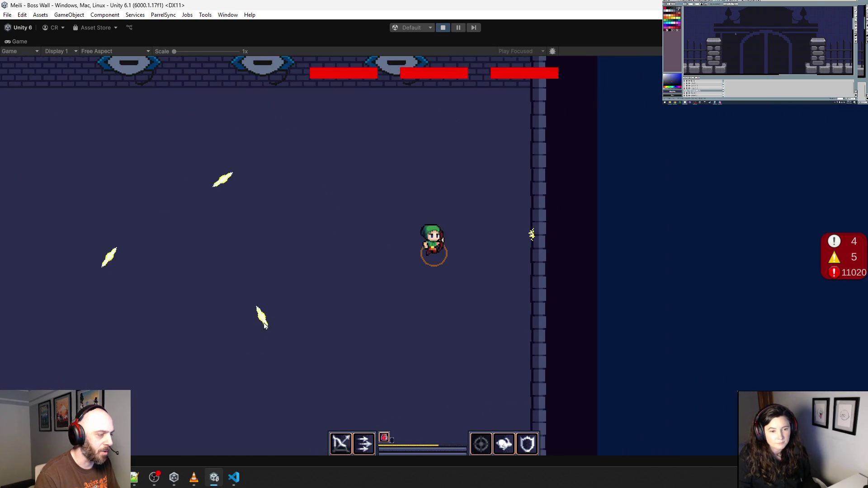
{"action": "key", "text": "a"}
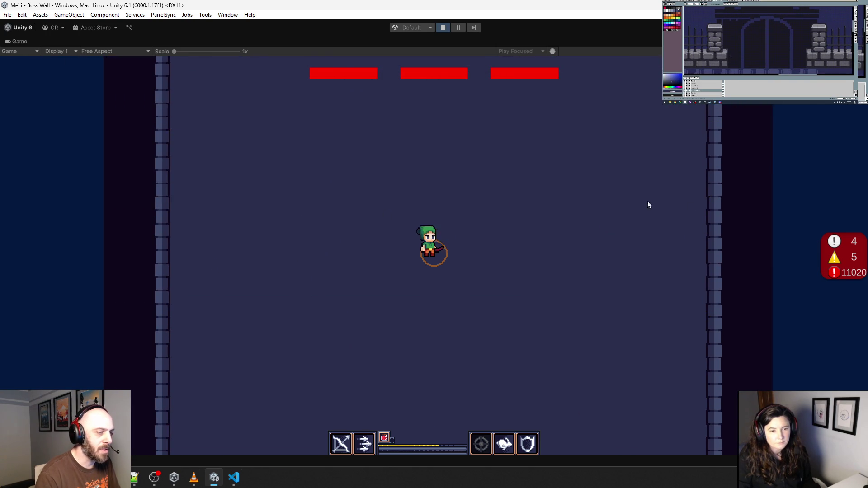
{"action": "key", "text": "w"}
{"action": "key", "text": "a"}
{"action": "key", "text": "a"}
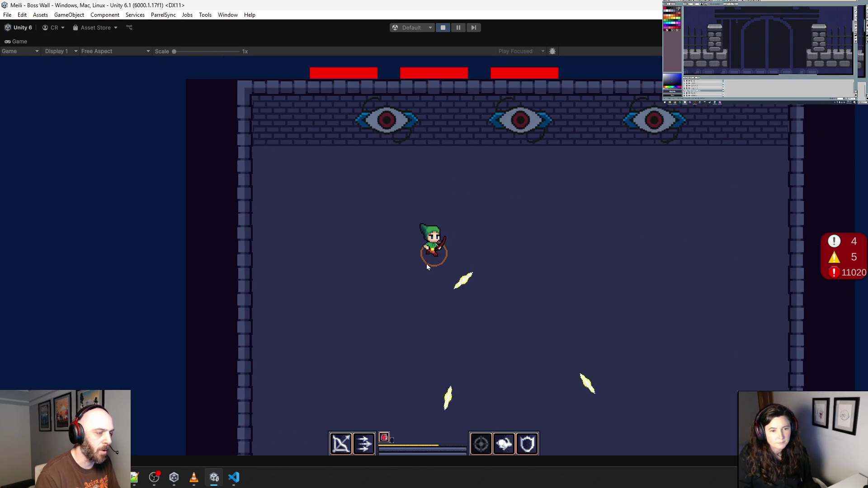
Strafe across the arena and fire shots at the three-eyed boss.
{"action": "key", "text": "d"}
{"action": "key", "text": "s"}
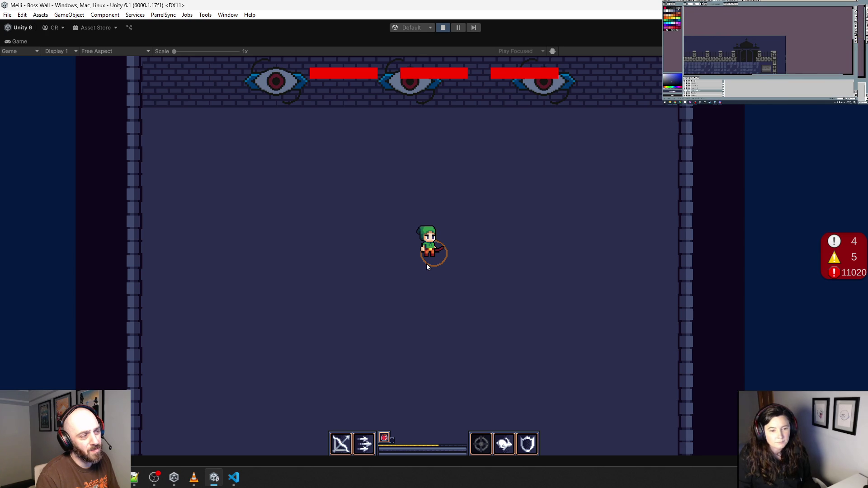
{"action": "key", "text": "a"}
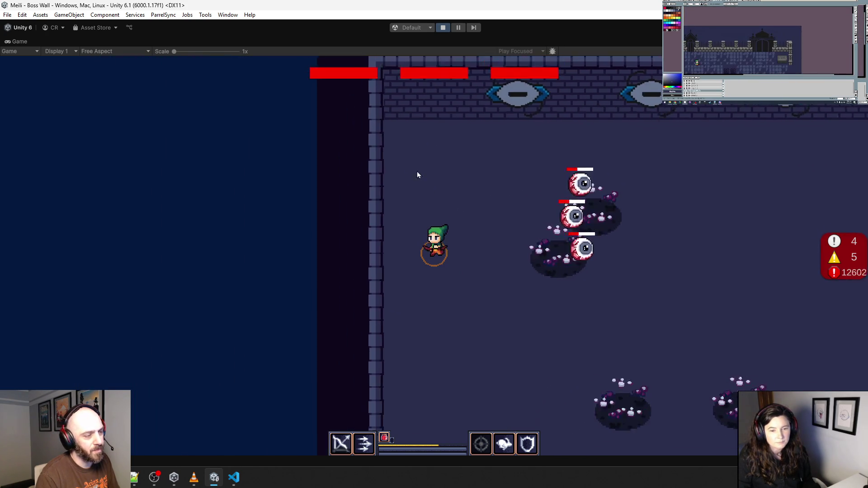
{"action": "key", "text": "d"}
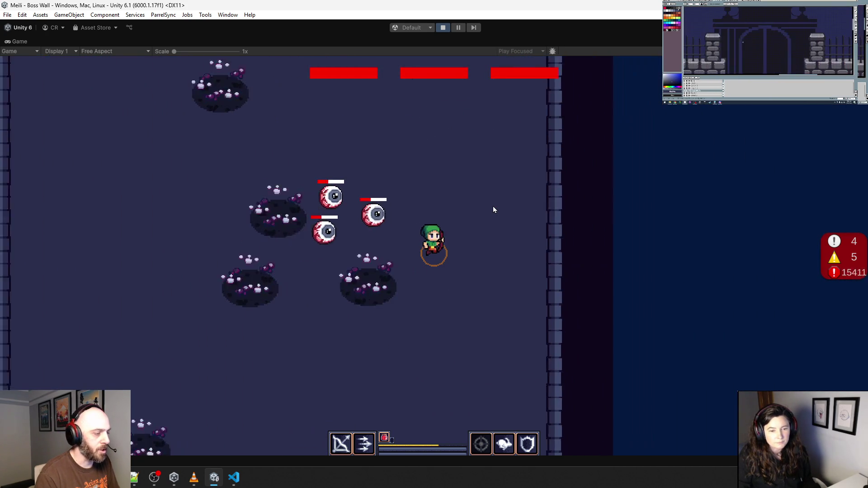
{"action": "key", "text": "a"}
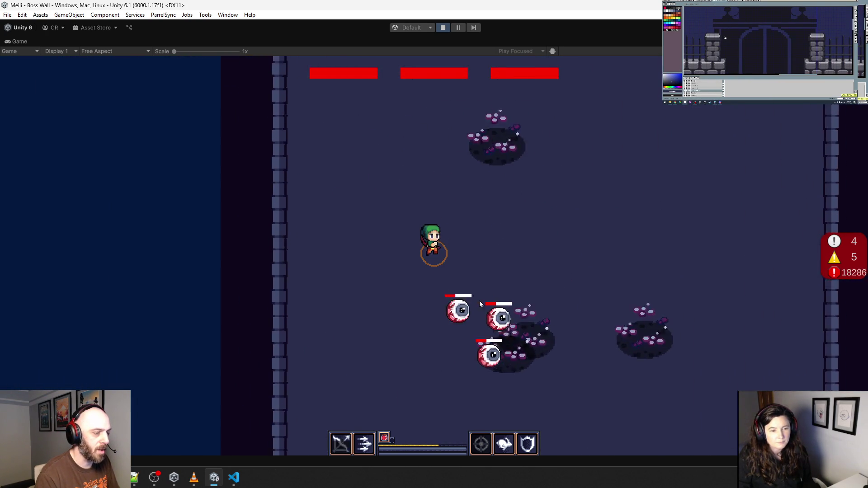
{"action": "key", "text": "d"}
{"action": "key", "text": "w"}
{"action": "left_click", "coordinate": [355, 128]}
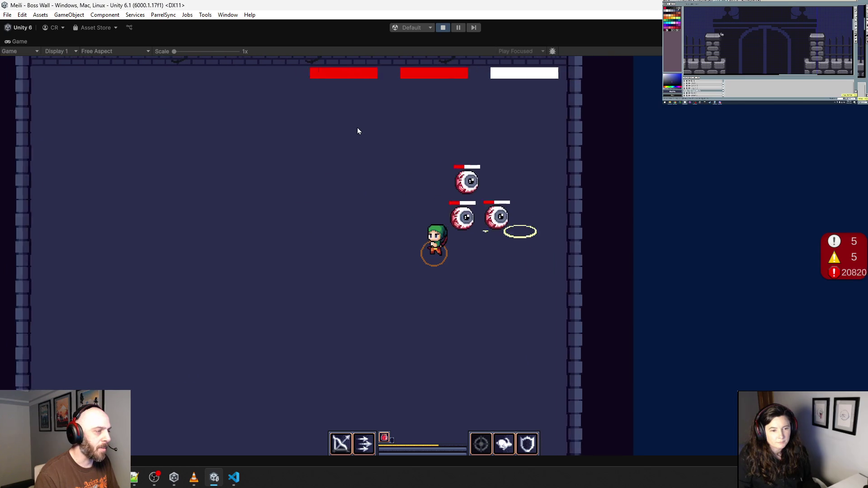
{"action": "key", "text": "a"}
{"action": "key", "text": "w"}
{"action": "left_click", "coordinate": [519, 136]}
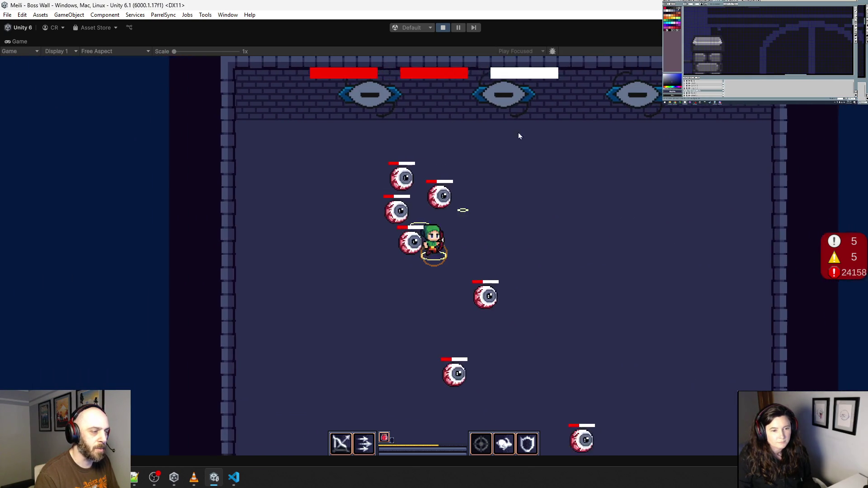
Dodge the swarming eyes and close in to finish the boss.
{"action": "key", "text": "d"}
{"action": "key", "text": "s"}
{"action": "key", "text": "a"}
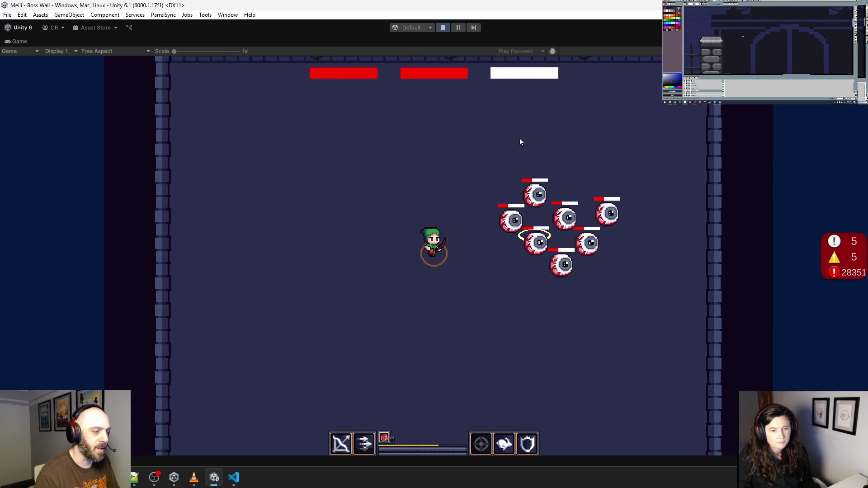
{"action": "key", "text": "w"}
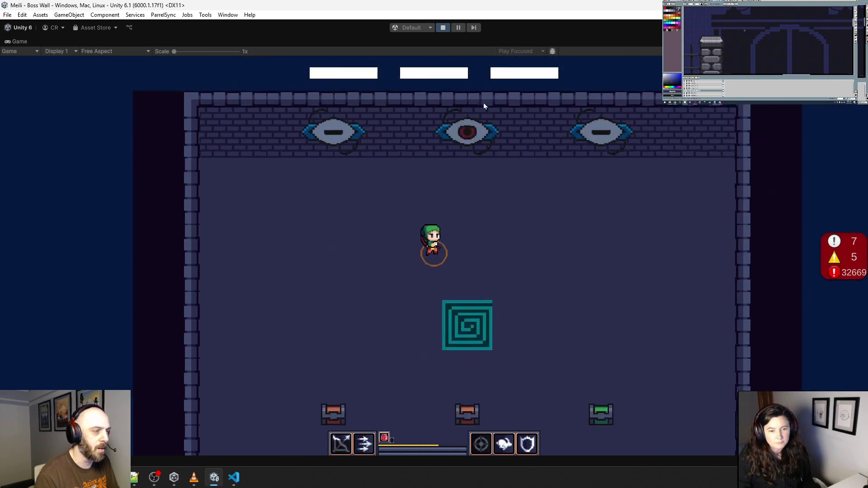
Open the reward chests, take the green item and leave through the teal portal.
{"action": "key", "text": "d"}
{"action": "key", "text": "s"}
{"action": "key", "text": "a"}
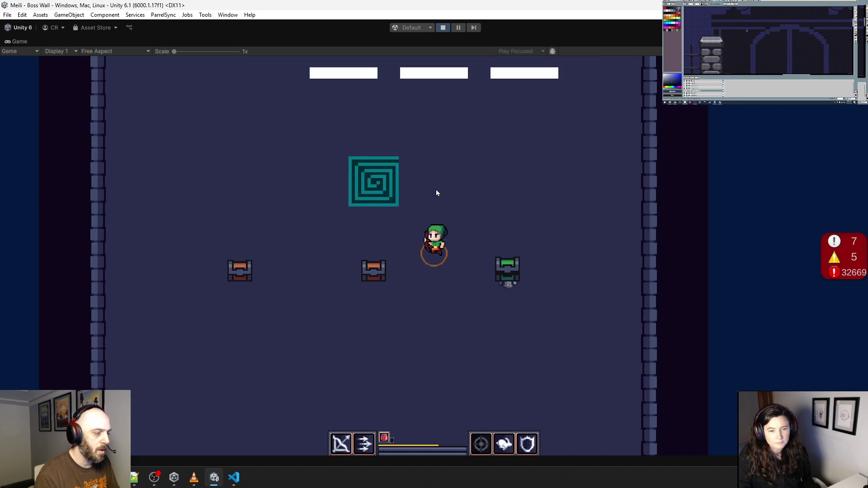
{"action": "key", "text": "a"}
{"action": "key", "text": "s"}
{"action": "key", "text": "d"}
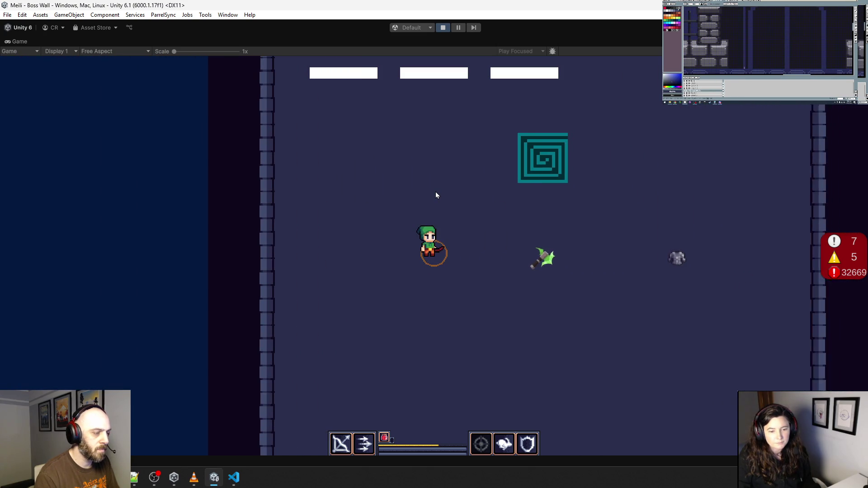
{"action": "key", "text": "d"}
{"action": "key", "text": "a"}
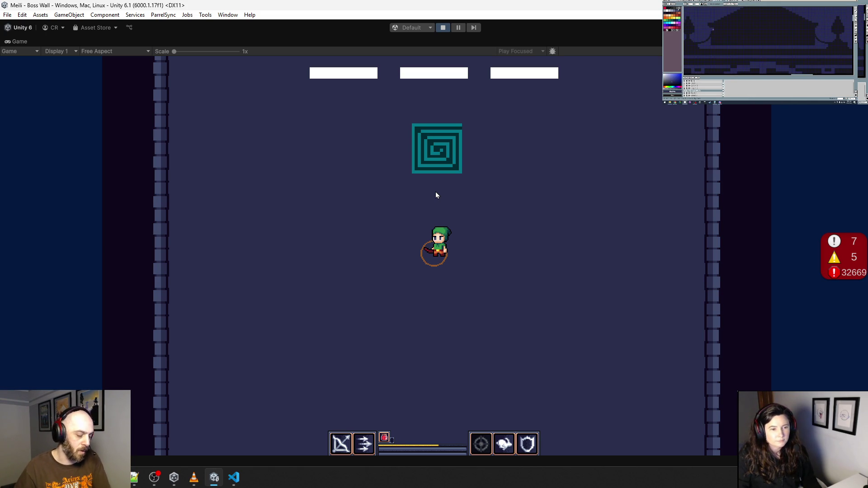
{"action": "left_click", "coordinate": [423, 276]}
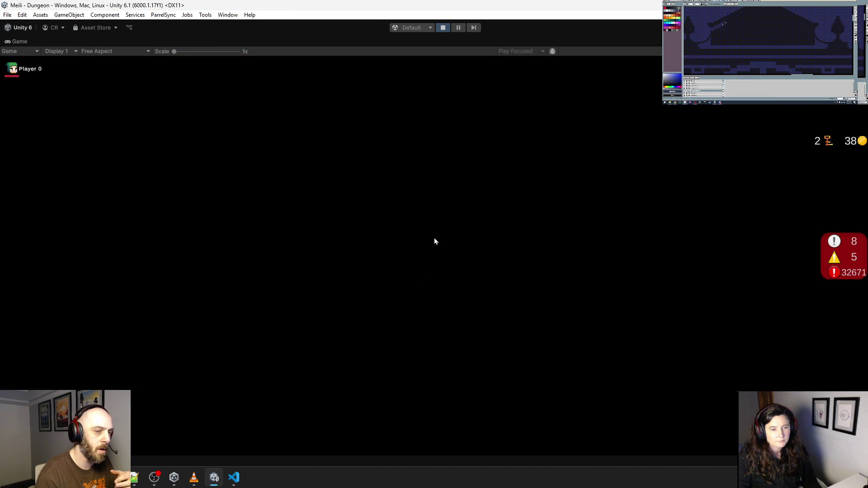
Stop Play mode and zoom around the Scene view.
{"action": "left_click", "coordinate": [442, 28]}
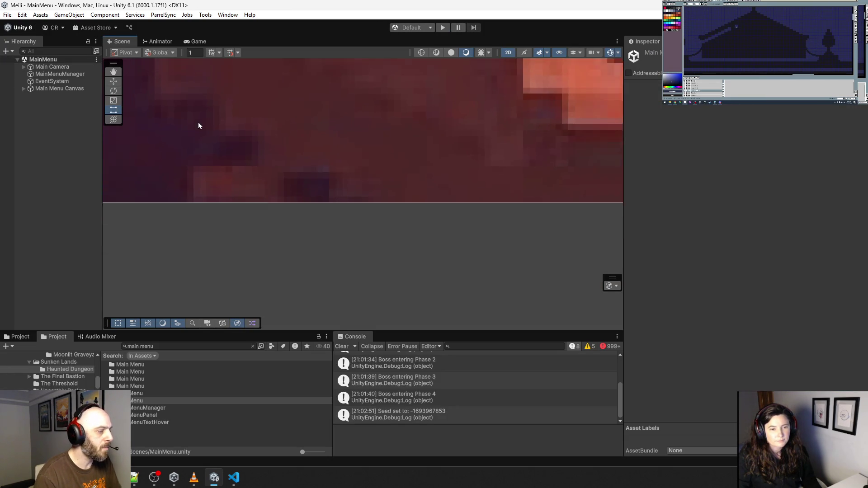
{"action": "scroll", "coordinate": [194, 149], "scroll_direction": "down", "scroll_amount": 8}
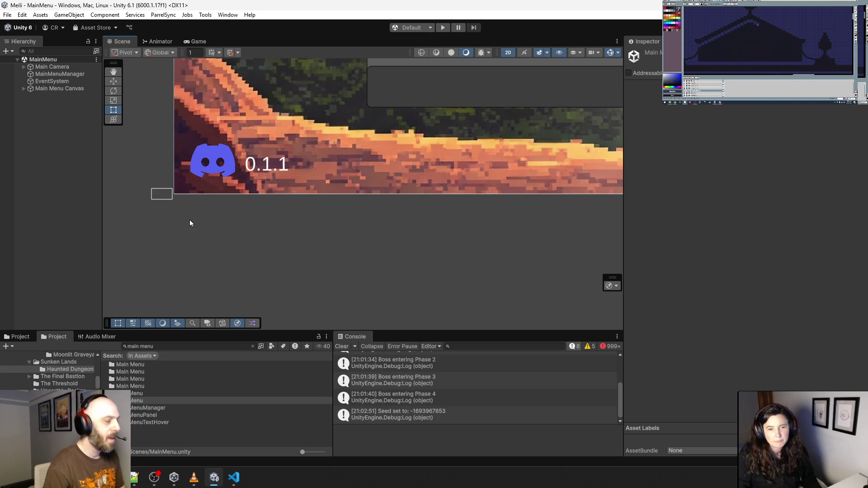
{"action": "scroll", "coordinate": [189, 220], "scroll_direction": "up", "scroll_amount": 10}
{"action": "scroll", "coordinate": [366, 194], "scroll_direction": "down", "scroll_amount": 5}
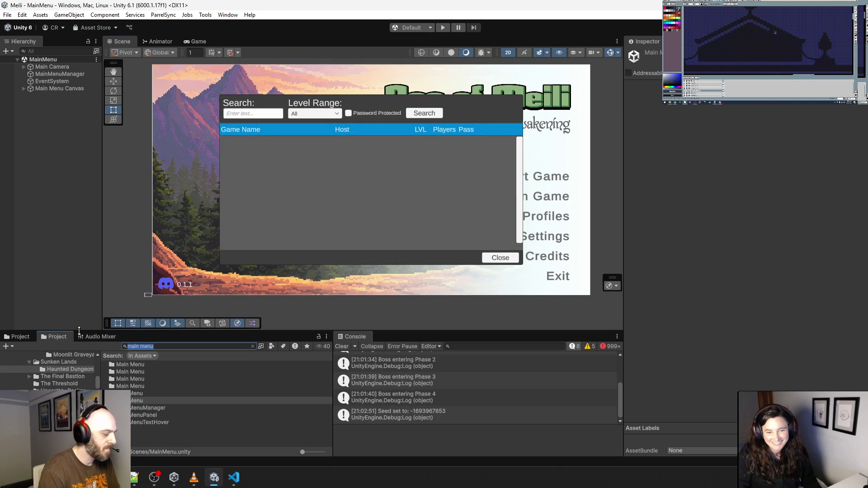
Search the Project for the Dungeon scene, open Dungeon.unity and select DungeonMasterV2.
{"action": "type", "text": "dungeon"}
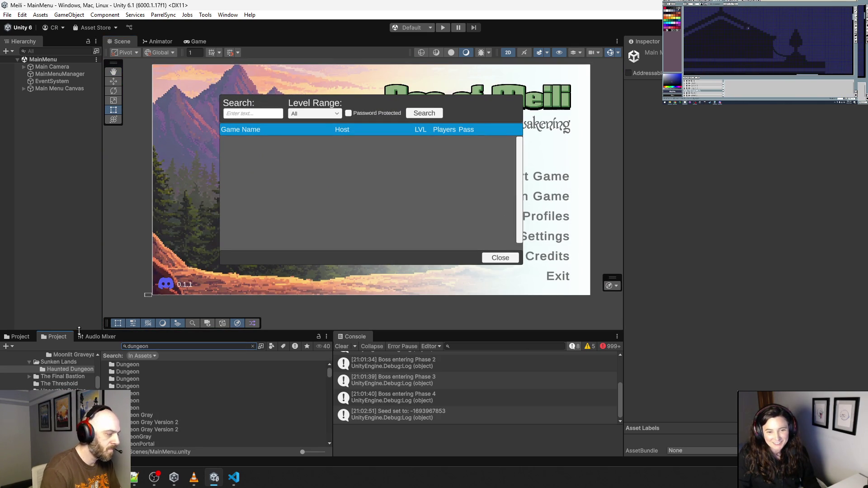
{"action": "double_click", "coordinate": [144, 402]}
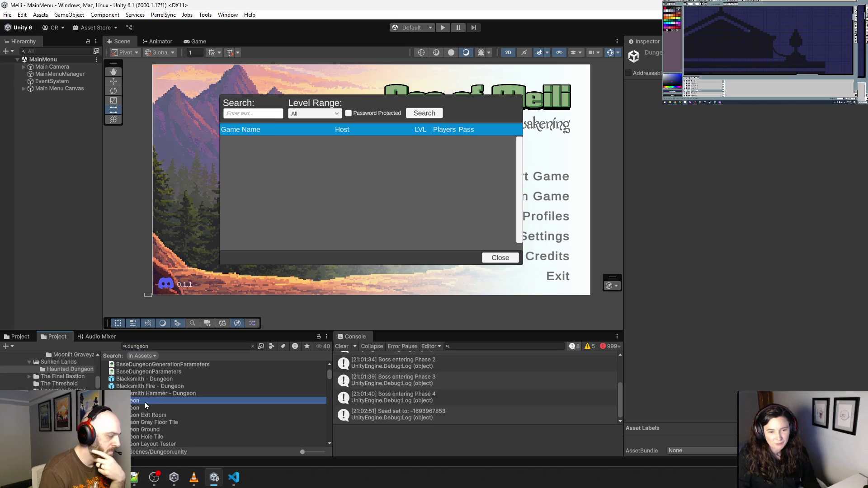
{"action": "left_click", "coordinate": [65, 176]}
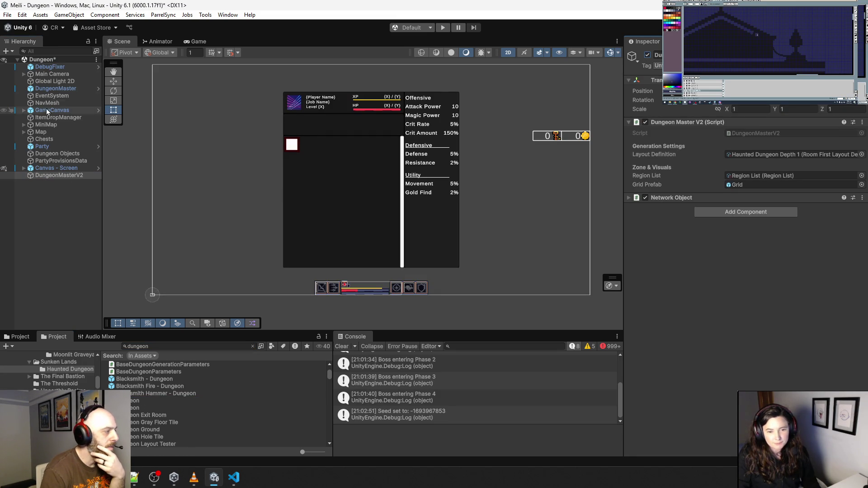
Disable the old DungeonMaster and the Canvas - Screen overlay, then click into the Game view.
{"action": "left_click", "coordinate": [55, 89]}
{"action": "left_click", "coordinate": [647, 54]}
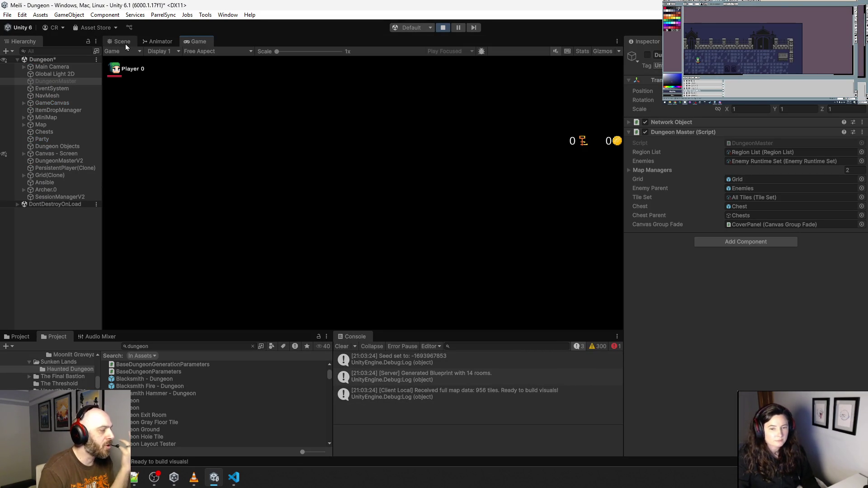
{"action": "left_click", "coordinate": [60, 156]}
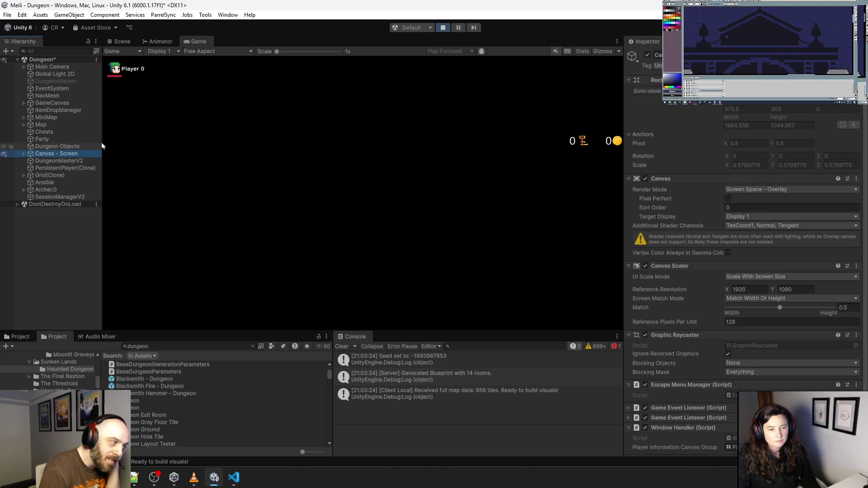
{"action": "left_click", "coordinate": [648, 54]}
{"action": "left_click", "coordinate": [443, 134]}
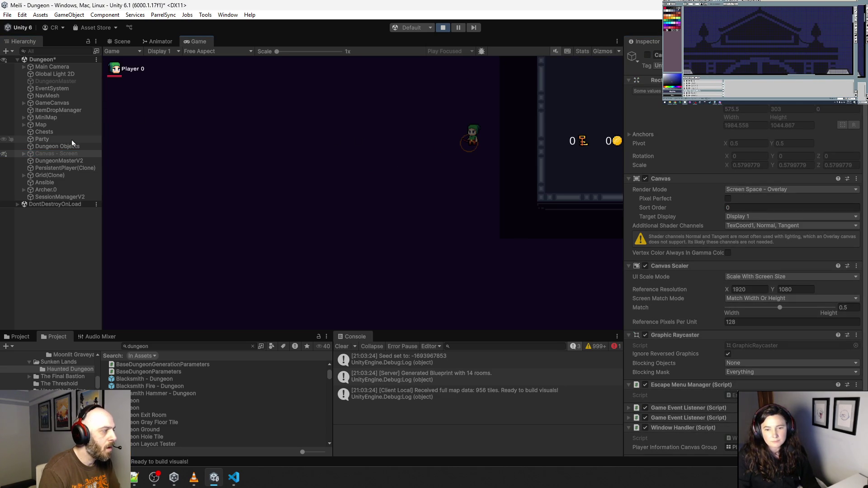
{"action": "left_click", "coordinate": [118, 42]}
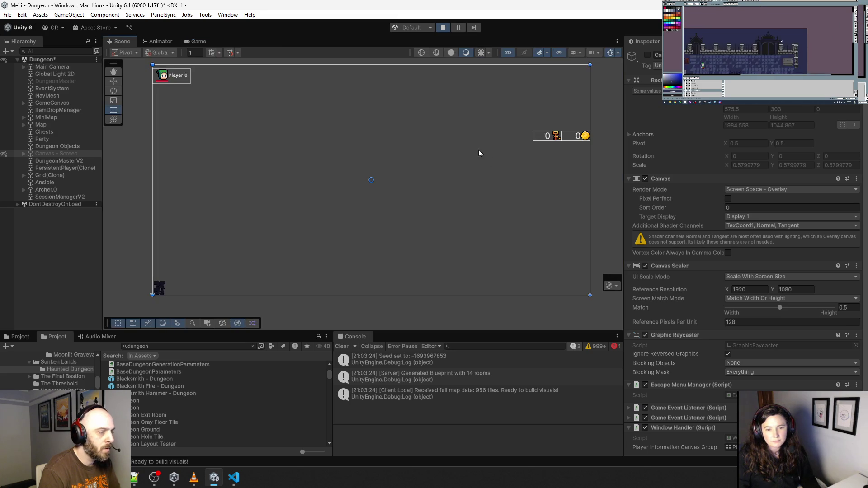
{"action": "scroll", "coordinate": [158, 281], "scroll_direction": "up", "scroll_amount": 5}
{"action": "scroll", "coordinate": [157, 282], "scroll_direction": "up", "scroll_amount": 10}
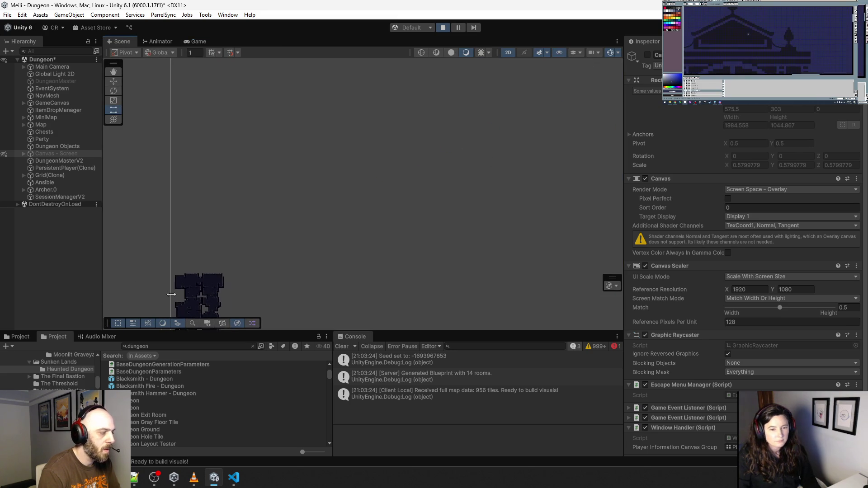
{"action": "scroll", "coordinate": [264, 184], "scroll_direction": "up", "scroll_amount": 5}
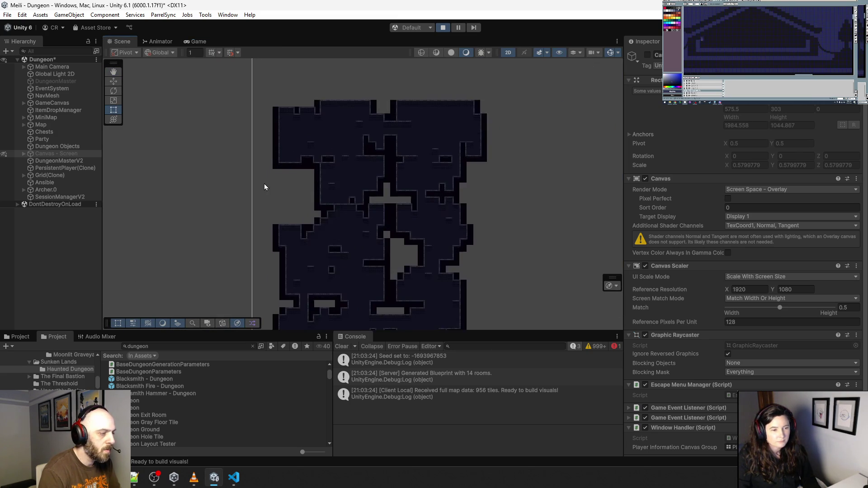
{"action": "scroll", "coordinate": [253, 132], "scroll_direction": "up", "scroll_amount": 4}
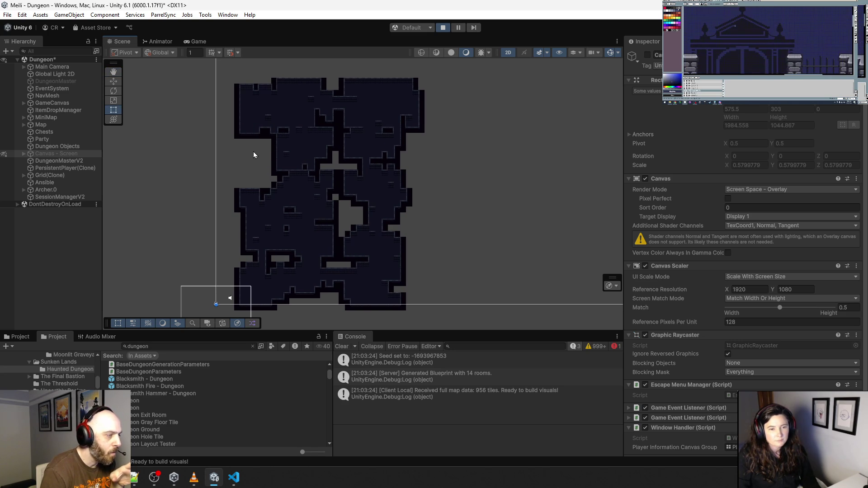
{"action": "scroll", "coordinate": [261, 171], "scroll_direction": "up", "scroll_amount": 10}
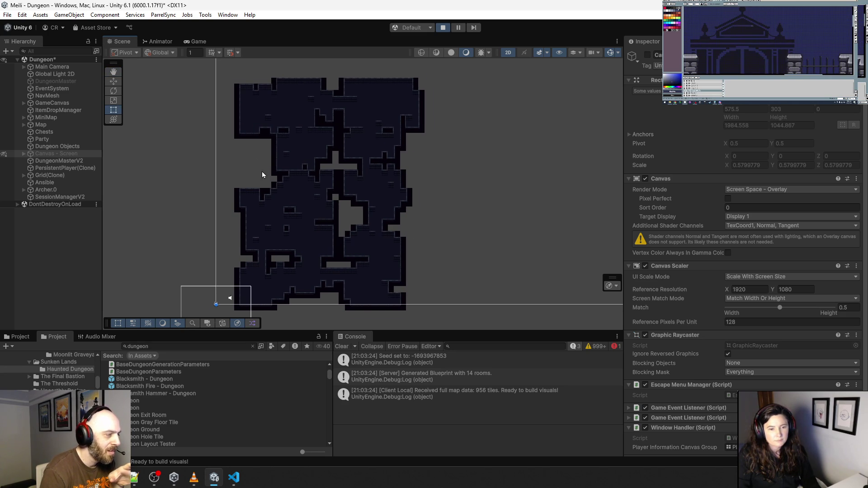
{"action": "mouse_move", "coordinate": [296, 177]}
{"action": "left_mouse_down"}
{"action": "mouse_move", "coordinate": [310, 252]}
{"action": "mouse_move", "coordinate": [276, 214]}
{"action": "left_mouse_up"}
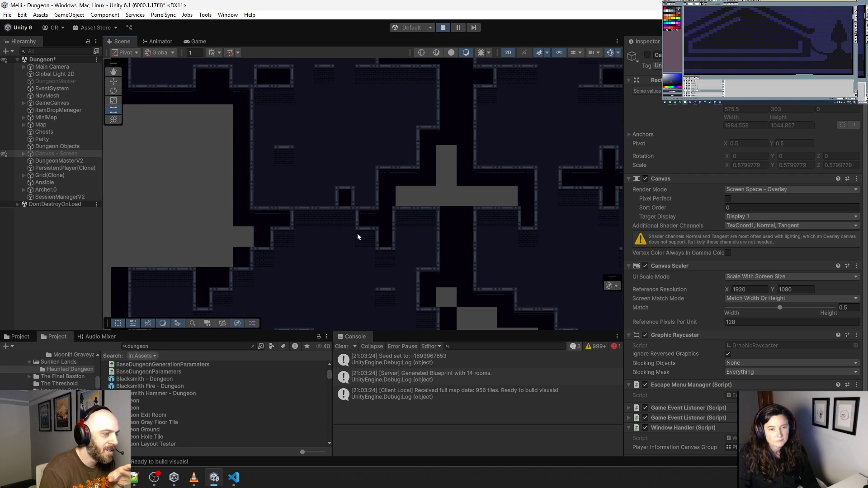
{"action": "mouse_move", "coordinate": [357, 236]}
{"action": "left_mouse_down"}
{"action": "mouse_move", "coordinate": [301, 139]}
{"action": "mouse_move", "coordinate": [320, 202]}
{"action": "mouse_move", "coordinate": [337, 149]}
{"action": "mouse_move", "coordinate": [372, 166]}
{"action": "mouse_move", "coordinate": [341, 231]}
{"action": "mouse_move", "coordinate": [382, 190]}
{"action": "mouse_move", "coordinate": [386, 246]}
{"action": "mouse_move", "coordinate": [379, 229]}
{"action": "mouse_move", "coordinate": [300, 213]}
{"action": "mouse_move", "coordinate": [349, 188]}
{"action": "mouse_move", "coordinate": [347, 229]}
{"action": "mouse_move", "coordinate": [345, 166]}
{"action": "mouse_move", "coordinate": [333, 150]}
{"action": "mouse_move", "coordinate": [310, 222]}
{"action": "mouse_move", "coordinate": [358, 180]}
{"action": "mouse_move", "coordinate": [319, 244]}
{"action": "left_mouse_up"}
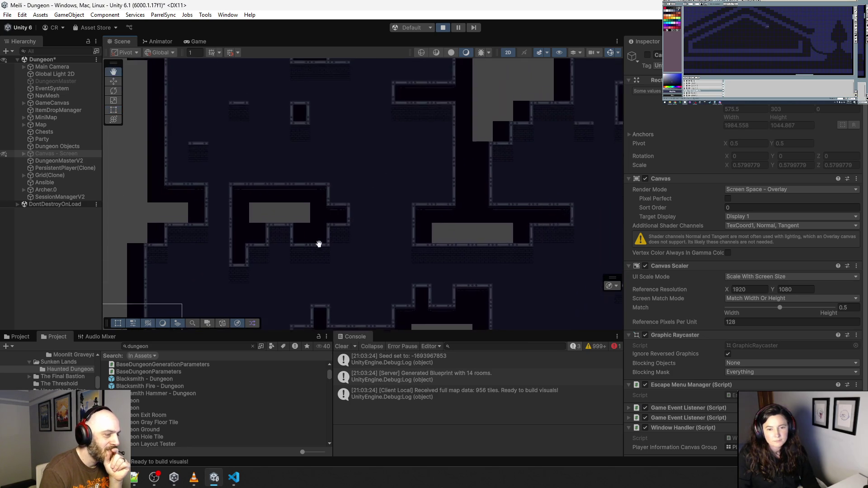
{"action": "scroll", "coordinate": [344, 208], "scroll_direction": "down", "scroll_amount": 10}
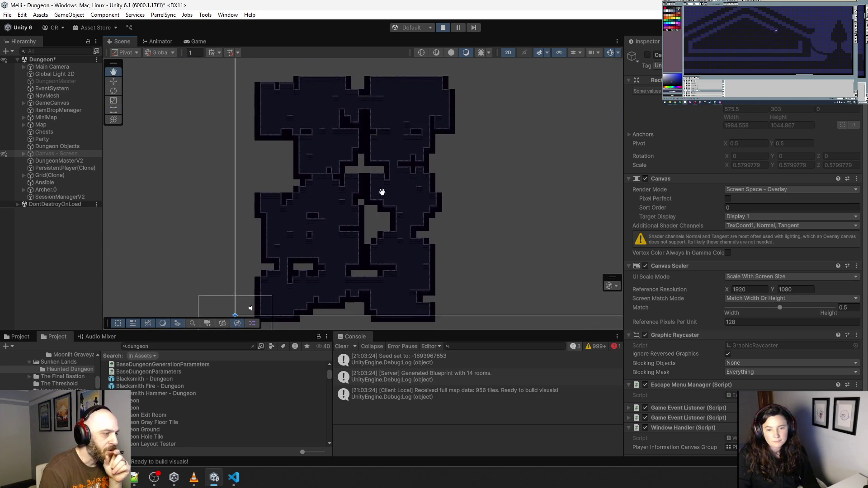
{"action": "scroll", "coordinate": [382, 192], "scroll_direction": "down", "scroll_amount": 2}
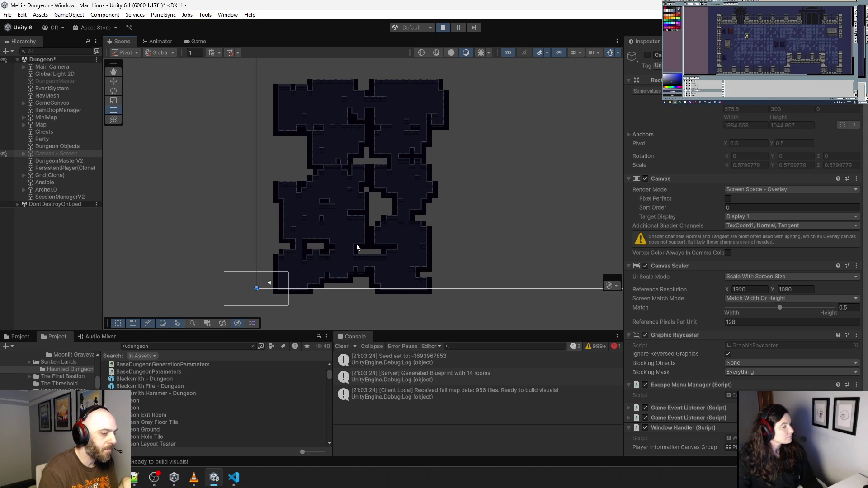
Stop Play and set DungeonMasterV2's Layout Definition to Moonlit Graveyard Layout.
{"action": "left_click", "coordinate": [442, 28]}
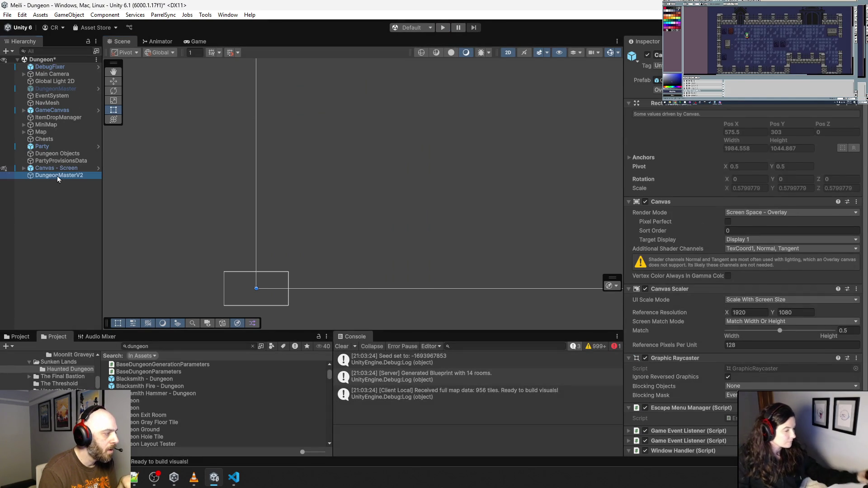
{"action": "left_click", "coordinate": [57, 175]}
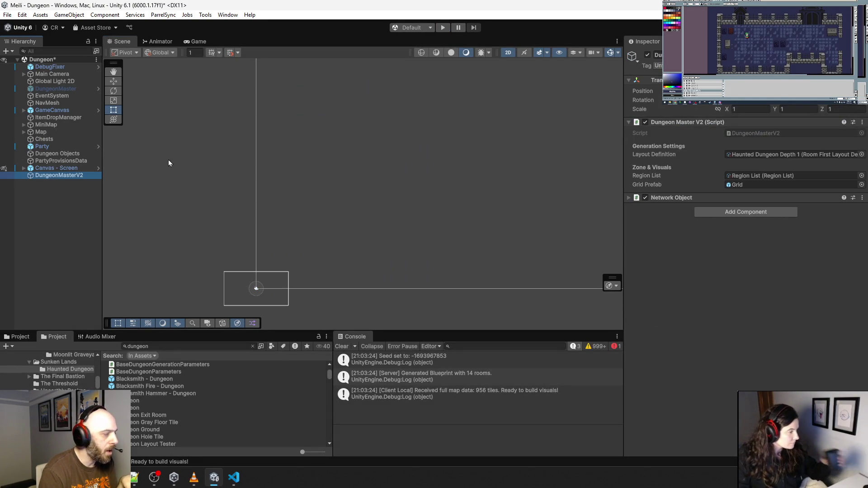
{"action": "left_click", "coordinate": [862, 154]}
{"action": "double_click", "coordinate": [596, 188]}
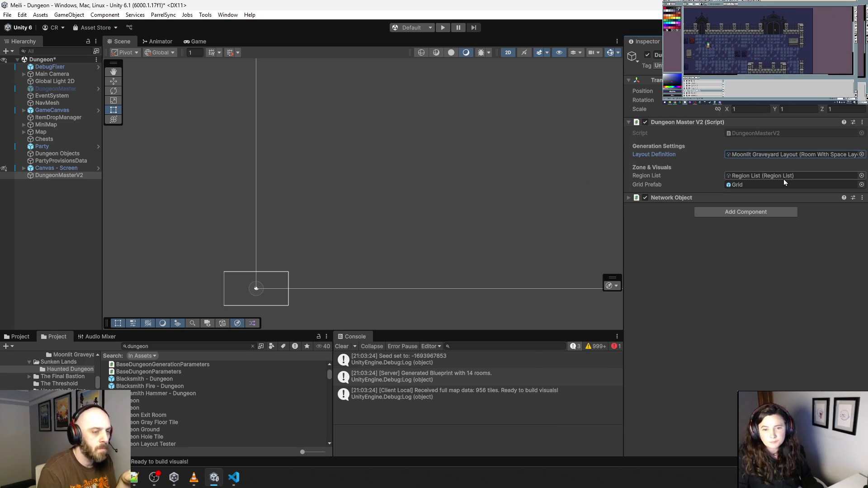
Play to generate a new 10-room dungeon and pan across it in the Scene view.
{"action": "left_click", "coordinate": [442, 28]}
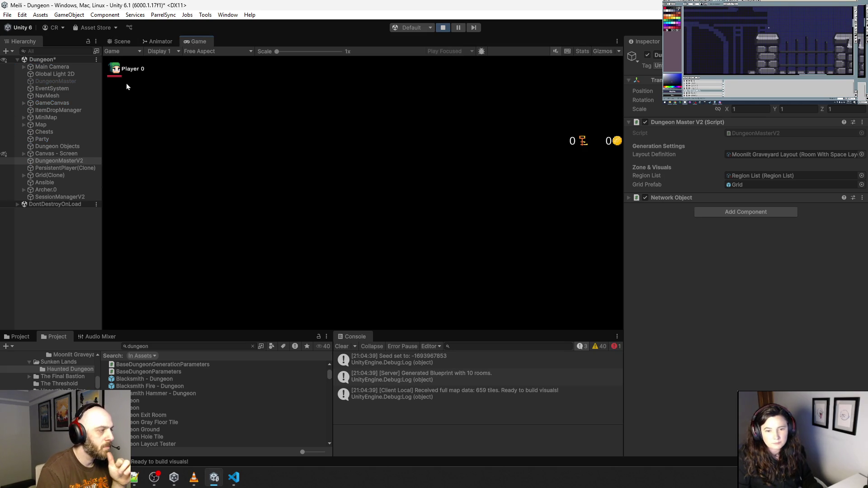
{"action": "left_click", "coordinate": [125, 45]}
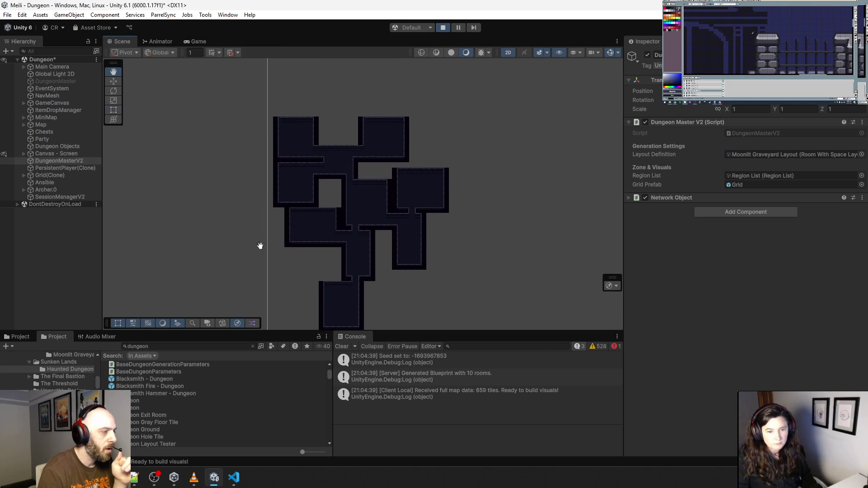
{"action": "scroll", "coordinate": [373, 244], "scroll_direction": "up", "scroll_amount": 3}
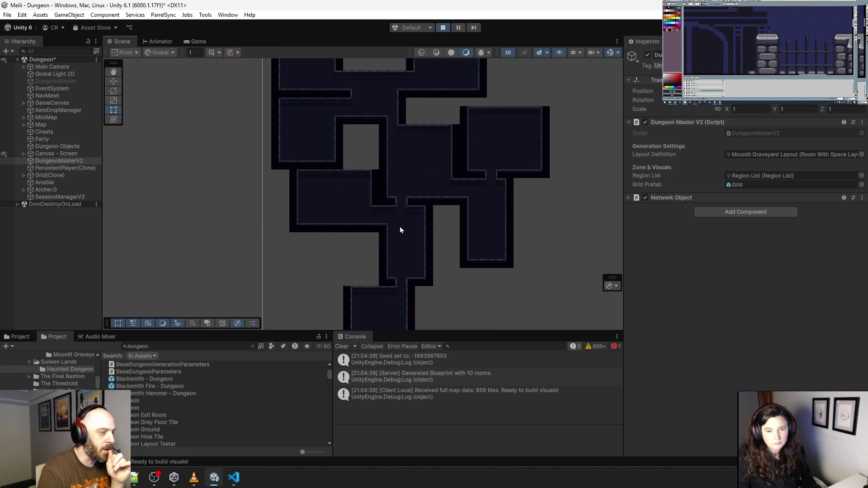
{"action": "left_click_drag", "start_coordinate": [409, 247], "coordinate": [374, 208]}
{"action": "scroll", "coordinate": [374, 208], "scroll_direction": "down", "scroll_amount": 3}
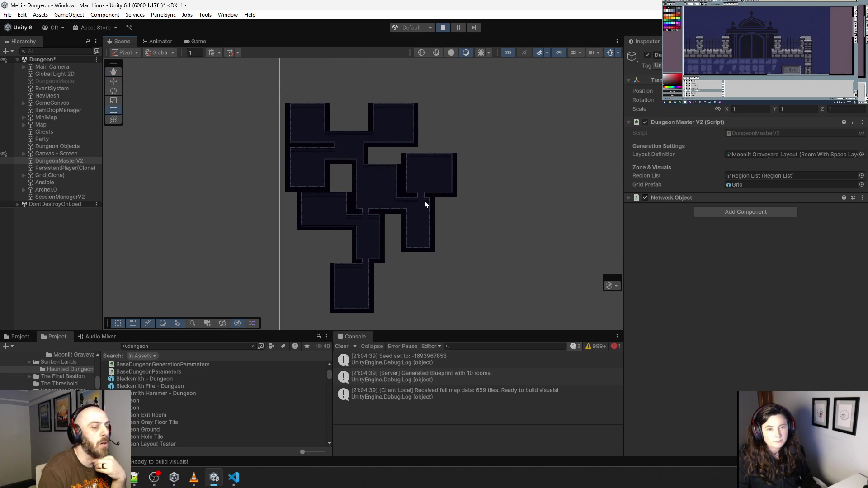
Stop the game and drag Corrupted Territories to Element 0 in the Region List.
{"action": "left_click", "coordinate": [443, 28]}
{"action": "double_click", "coordinate": [785, 176]}
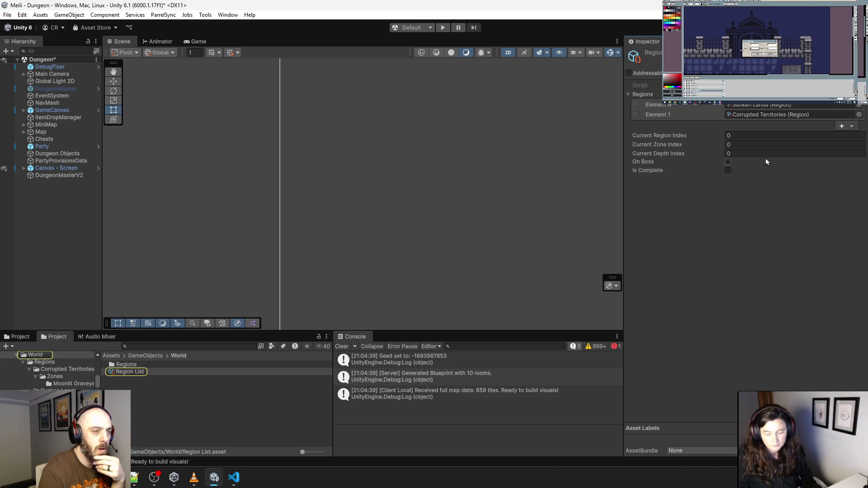
{"action": "left_click_drag", "start_coordinate": [635, 115], "coordinate": [635, 104]}
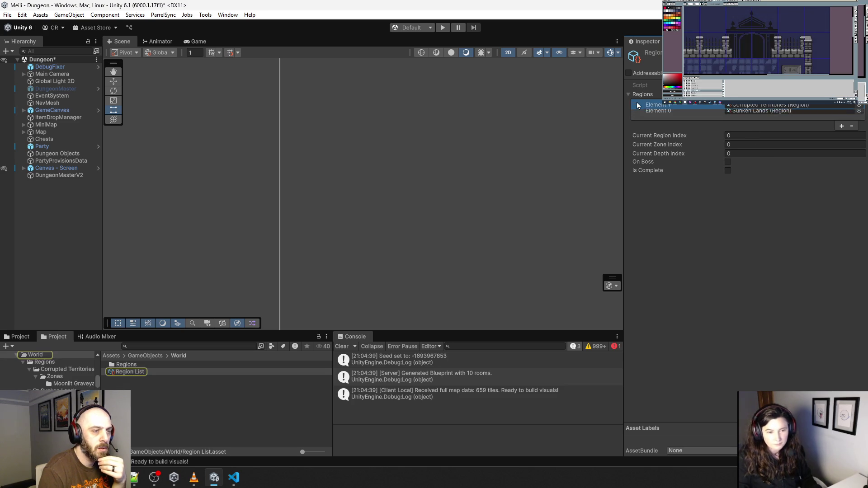
Run the game and pan around the Scene view to inspect the dungeon's iron-fenced walls.
{"action": "left_click", "coordinate": [443, 28]}
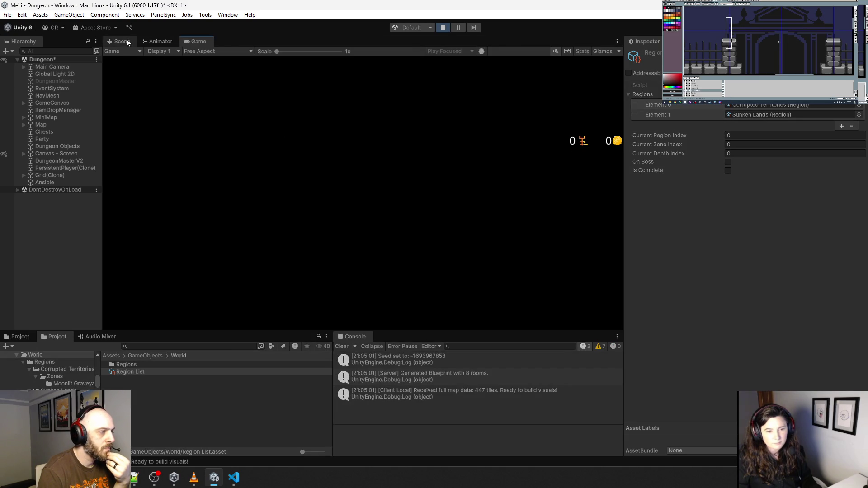
{"action": "left_click", "coordinate": [123, 41]}
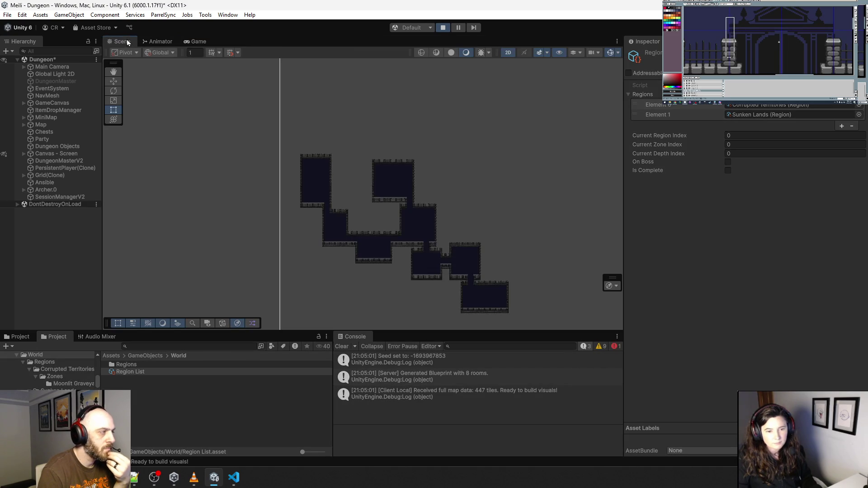
{"action": "left_click_drag", "start_coordinate": [383, 226], "coordinate": [360, 165]}
{"action": "scroll", "coordinate": [359, 164], "scroll_direction": "up", "scroll_amount": 6}
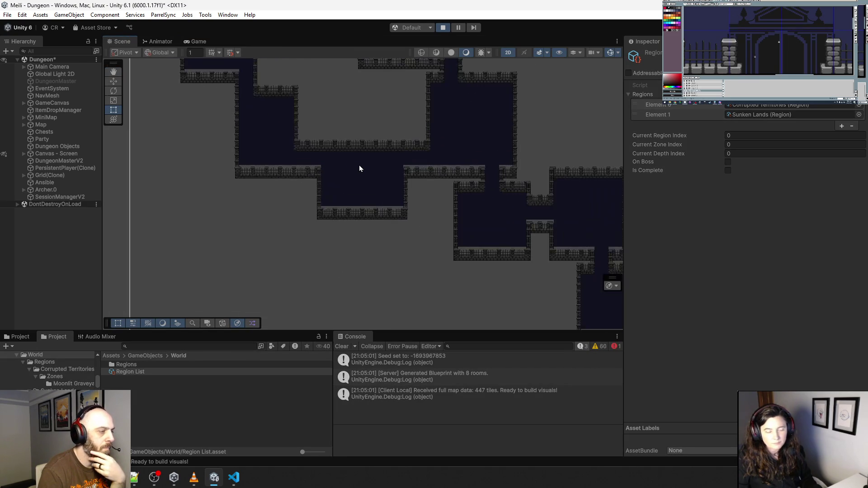
{"action": "scroll", "coordinate": [354, 215], "scroll_direction": "up", "scroll_amount": 5}
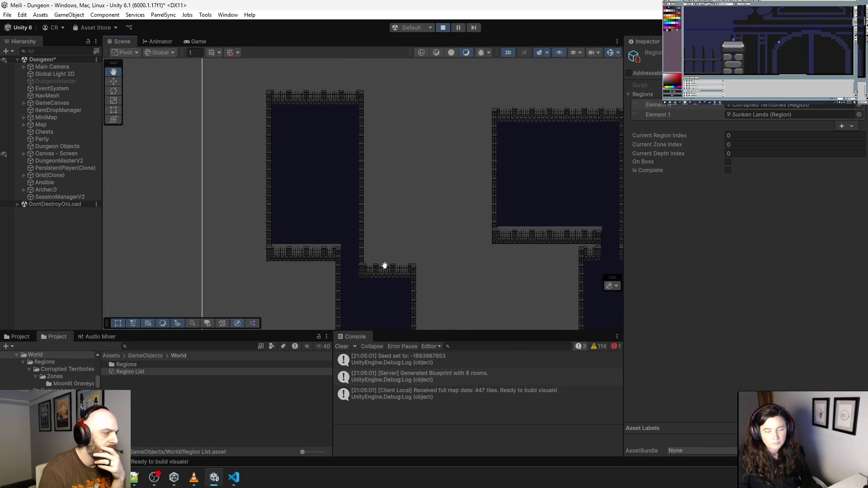
{"action": "scroll", "coordinate": [355, 213], "scroll_direction": "down", "scroll_amount": 3}
{"action": "mouse_move", "coordinate": [424, 261]}
{"action": "left_mouse_down"}
{"action": "mouse_move", "coordinate": [378, 184]}
{"action": "mouse_move", "coordinate": [320, 140]}
{"action": "mouse_move", "coordinate": [295, 140]}
{"action": "left_mouse_up"}
{"action": "scroll", "coordinate": [313, 163], "scroll_direction": "up", "scroll_amount": 6}
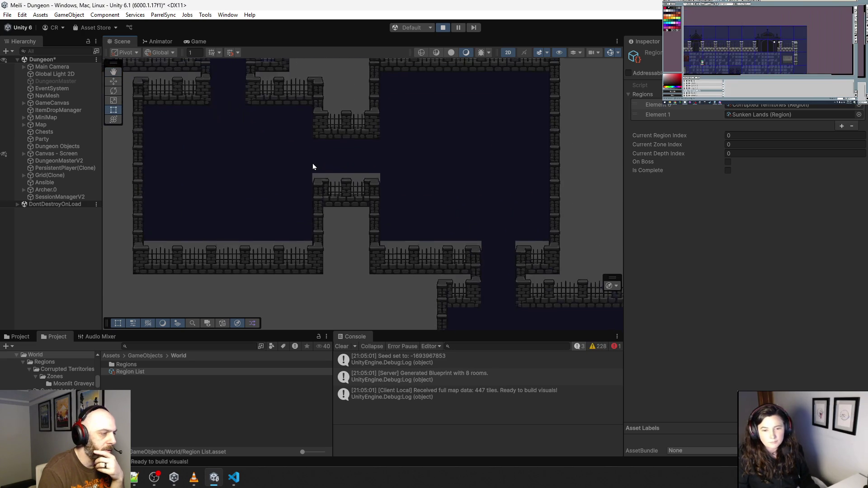
{"action": "scroll", "coordinate": [320, 184], "scroll_direction": "down", "scroll_amount": 4}
{"action": "scroll", "coordinate": [289, 169], "scroll_direction": "up", "scroll_amount": 6}
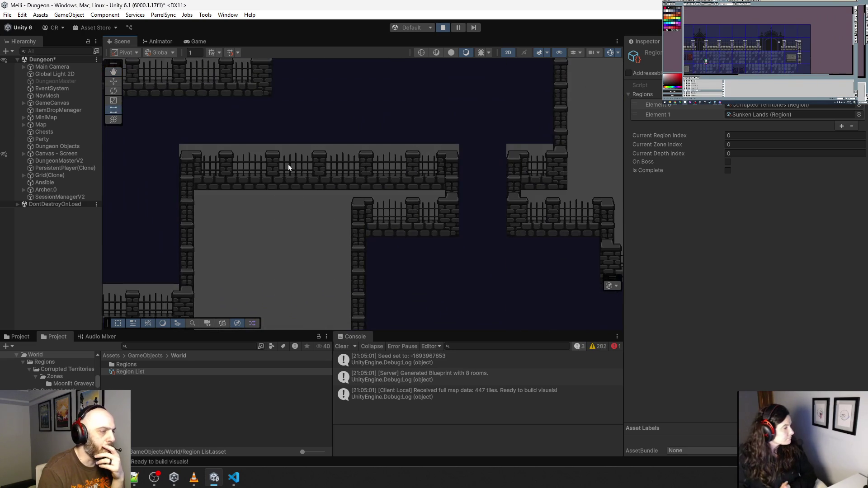
{"action": "scroll", "coordinate": [257, 177], "scroll_direction": "down", "scroll_amount": 2}
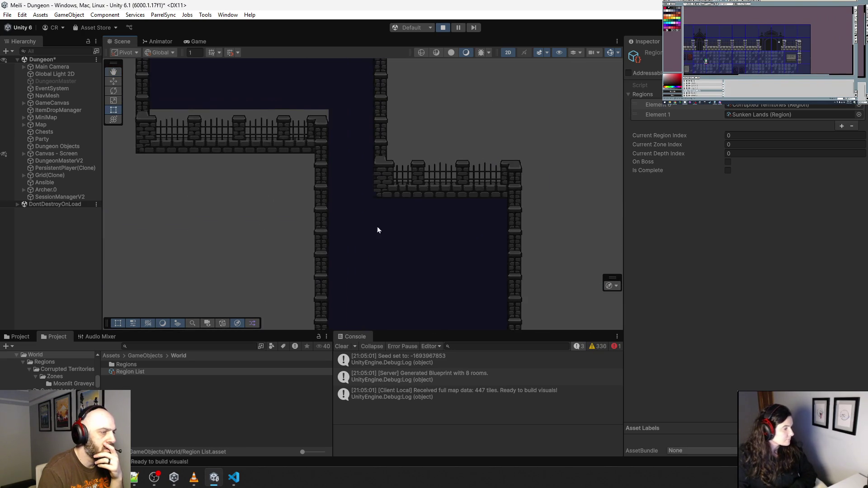
{"action": "scroll", "coordinate": [347, 166], "scroll_direction": "down", "scroll_amount": 1}
{"action": "left_click_drag", "start_coordinate": [355, 170], "coordinate": [438, 239]}
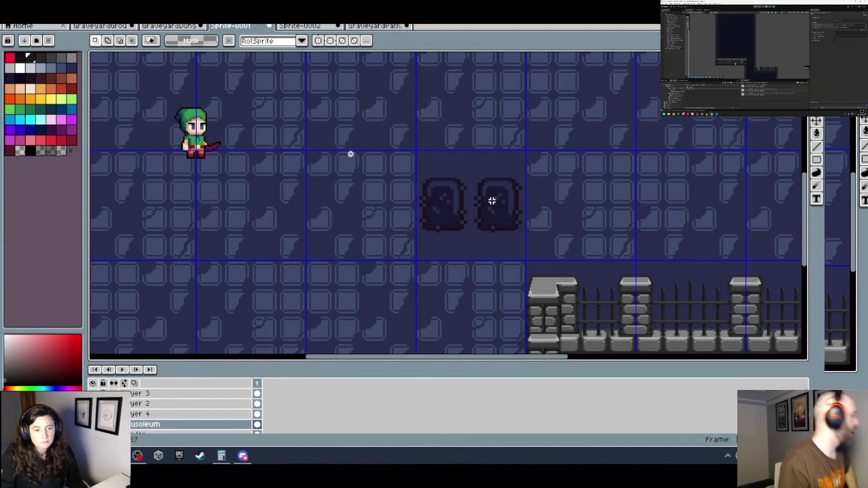
Review the Sprite-0002 and GraveyardPath tile sheets, then return to the Sprite-0001 graveyard map.
{"action": "left_click", "coordinate": [305, 26]}
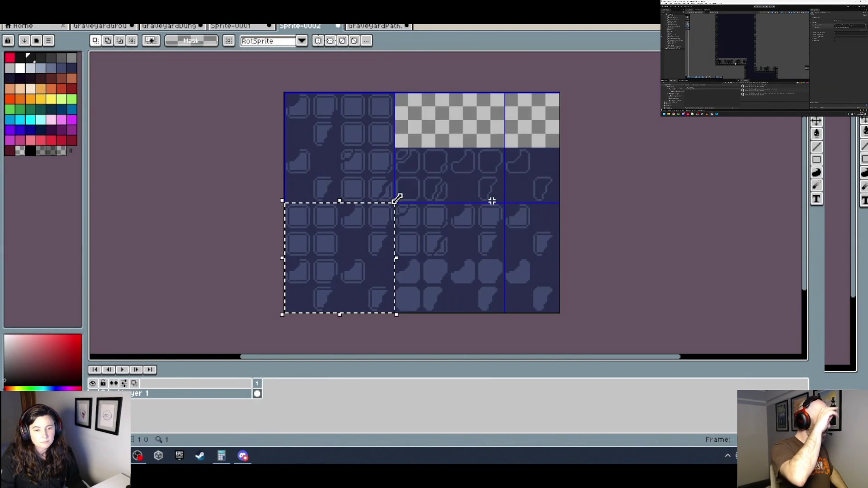
{"action": "left_click", "coordinate": [369, 27]}
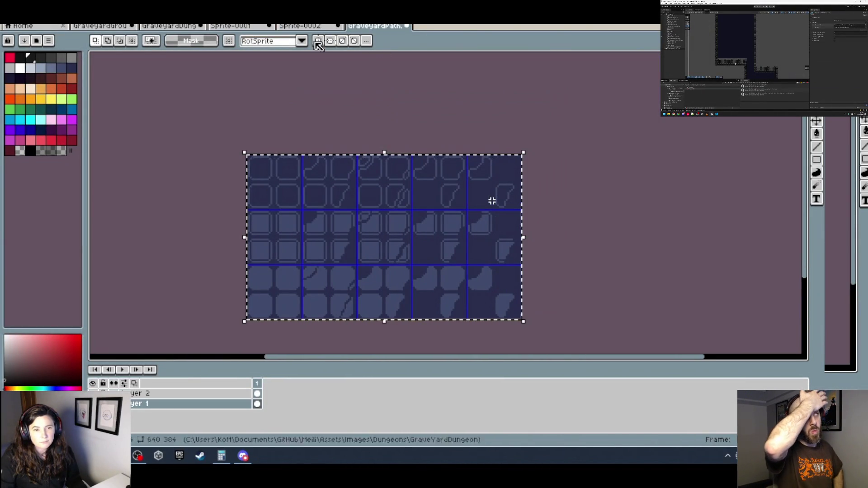
{"action": "left_click", "coordinate": [302, 26]}
{"action": "scroll", "coordinate": [385, 219], "scroll_direction": "up", "scroll_amount": 1}
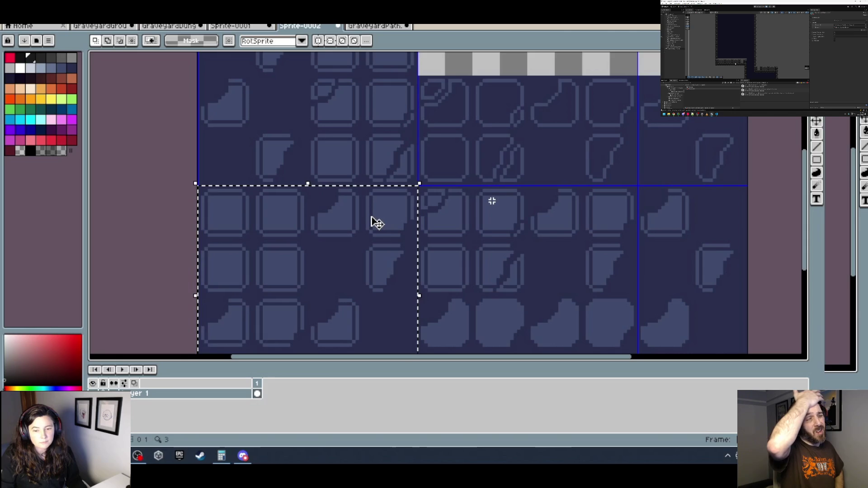
{"action": "scroll", "coordinate": [492, 201], "scroll_direction": "down", "scroll_amount": 2}
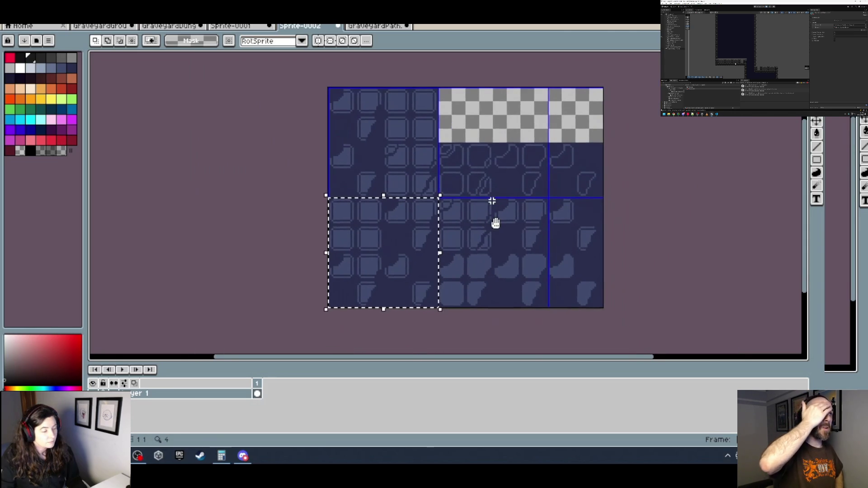
{"action": "key", "text": "ctrl+shift+Tab"}
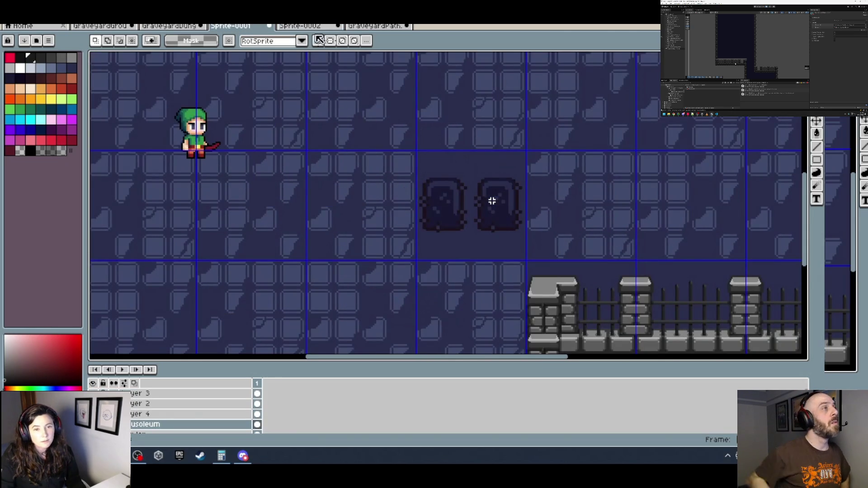
{"action": "scroll", "coordinate": [492, 201], "scroll_direction": "down", "scroll_amount": 2}
{"action": "scroll", "coordinate": [492, 201], "scroll_direction": "up", "scroll_amount": 1}
{"action": "scroll", "coordinate": [331, 144], "scroll_direction": "up", "scroll_amount": 1}
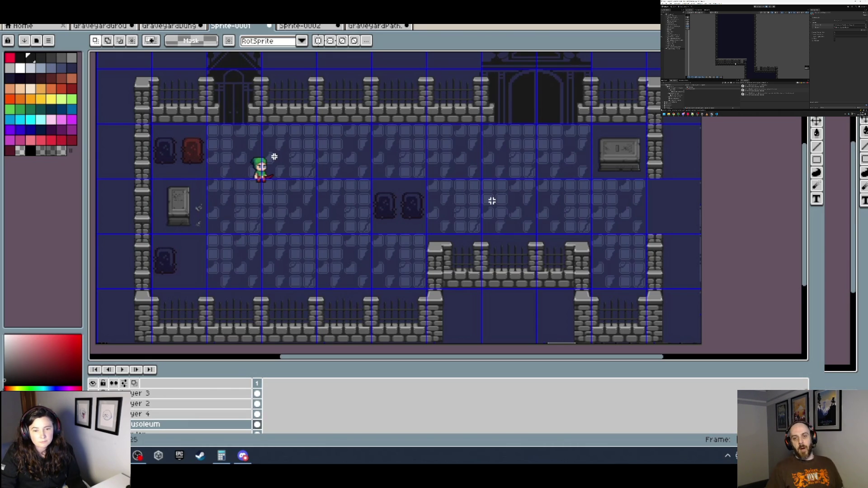
Zoom and pan the map to bring the top wall and mausoleum gate into view.
{"action": "left_click_drag", "start_coordinate": [329, 144], "coordinate": [321, 171]}
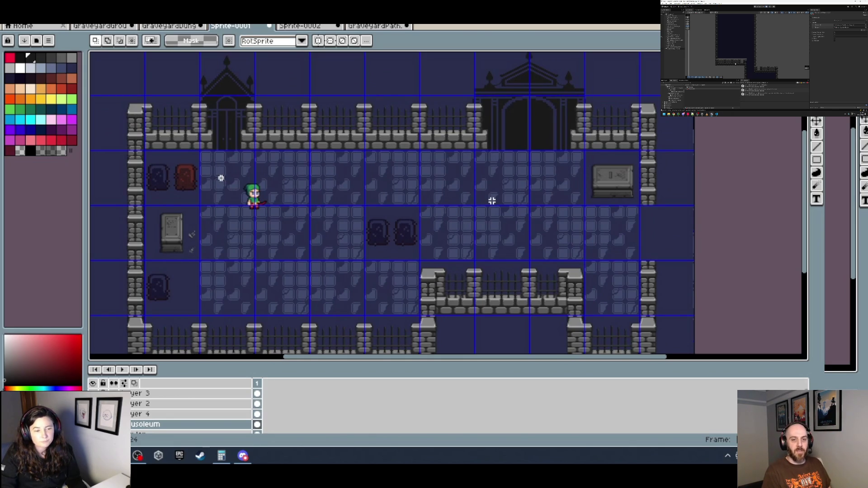
{"action": "scroll", "coordinate": [212, 231], "scroll_direction": "up", "scroll_amount": 1}
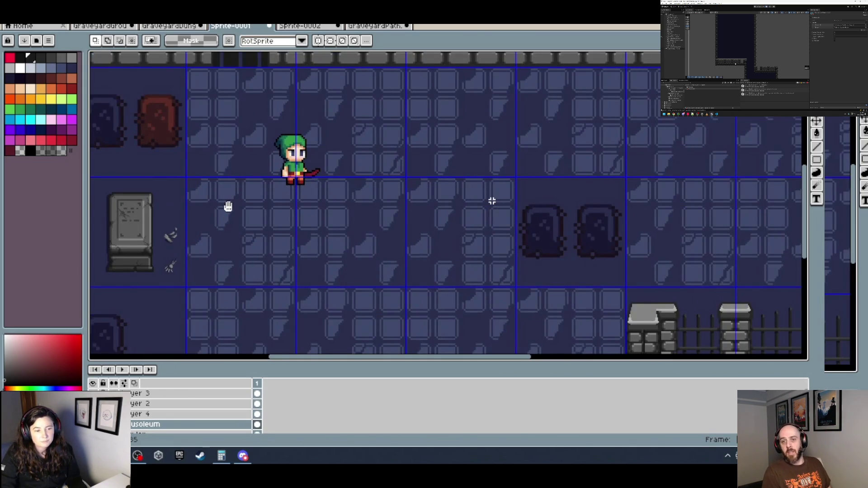
{"action": "mouse_move", "coordinate": [227, 206]}
{"action": "left_mouse_down"}
{"action": "mouse_move", "coordinate": [276, 209]}
{"action": "mouse_move", "coordinate": [314, 233]}
{"action": "mouse_move", "coordinate": [315, 264]}
{"action": "left_mouse_up"}
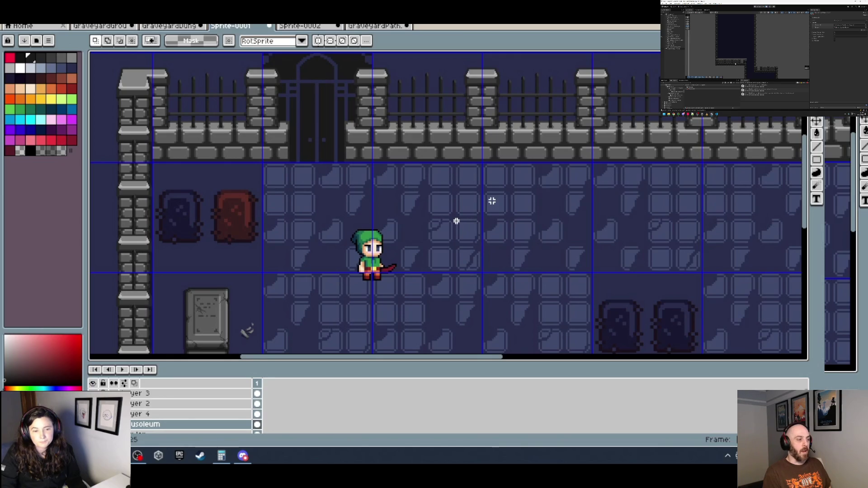
{"action": "mouse_move", "coordinate": [453, 206]}
{"action": "left_mouse_down"}
{"action": "mouse_move", "coordinate": [254, 198]}
{"action": "mouse_move", "coordinate": [330, 211]}
{"action": "left_mouse_up"}
{"action": "scroll", "coordinate": [330, 211], "scroll_direction": "down", "scroll_amount": 2}
{"action": "scroll", "coordinate": [226, 168], "scroll_direction": "up", "scroll_amount": 4}
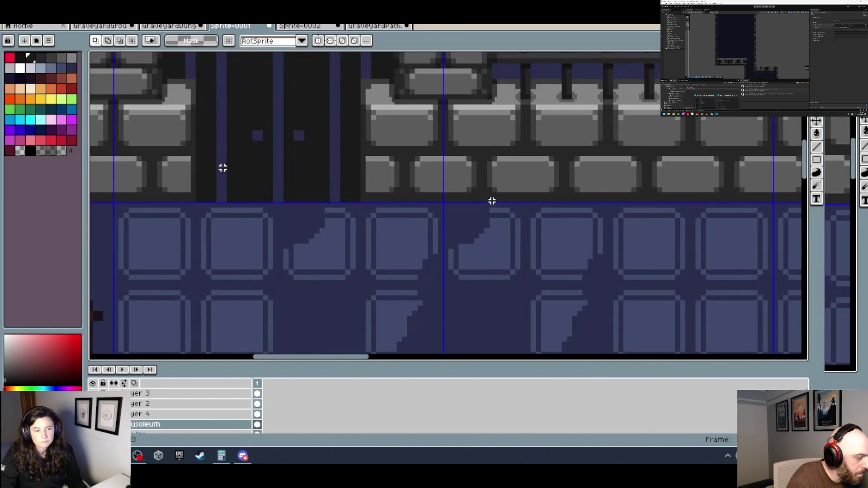
{"action": "scroll", "coordinate": [240, 173], "scroll_direction": "down", "scroll_amount": 2}
{"action": "scroll", "coordinate": [271, 179], "scroll_direction": "down", "scroll_amount": 2}
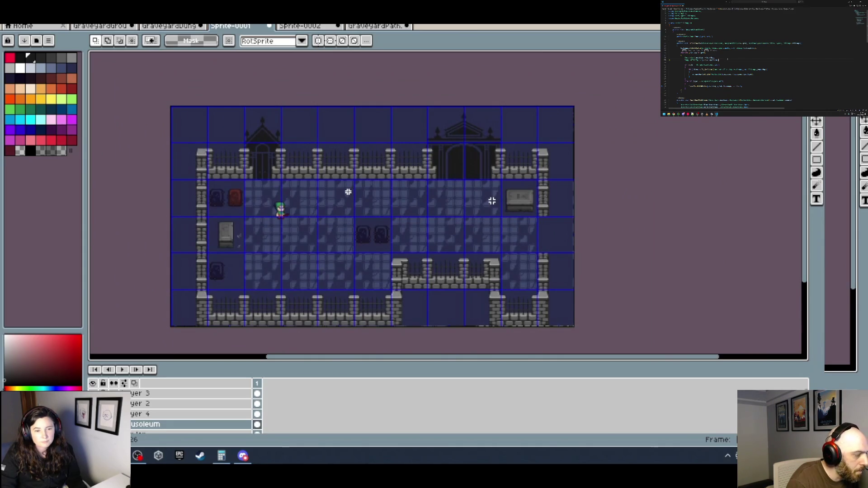
{"action": "left_click_drag", "start_coordinate": [346, 190], "coordinate": [323, 195]}
{"action": "scroll", "coordinate": [324, 194], "scroll_direction": "up", "scroll_amount": 1}
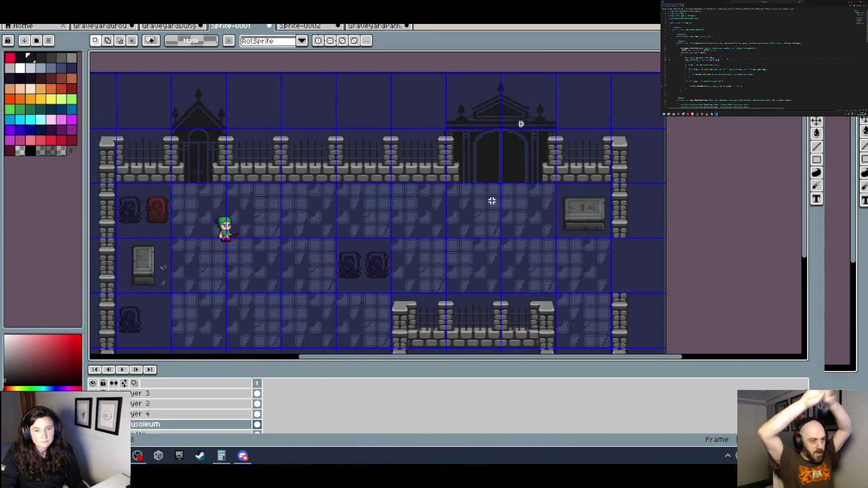
{"action": "scroll", "coordinate": [491, 201], "scroll_direction": "up", "scroll_amount": 3}
With the Pencil, paint background blue over the dark spikes above the pillar cap.
{"action": "key", "text": "b"}
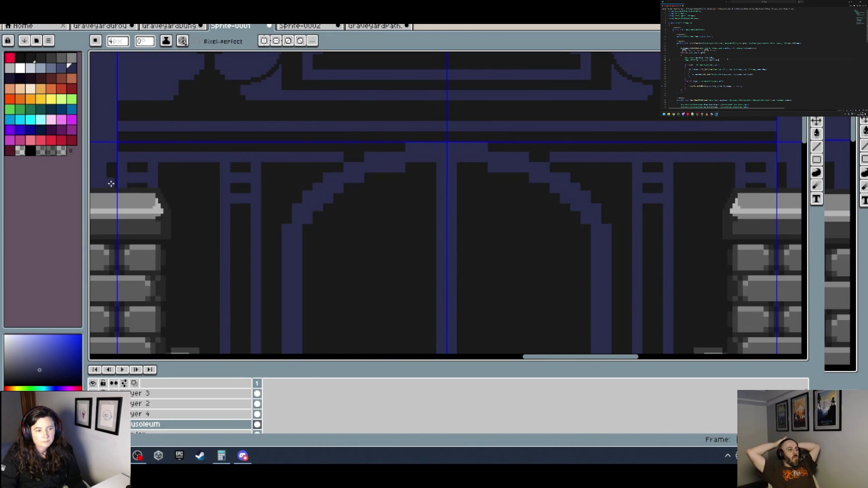
{"action": "scroll", "coordinate": [314, 157], "scroll_direction": "down", "scroll_amount": 3}
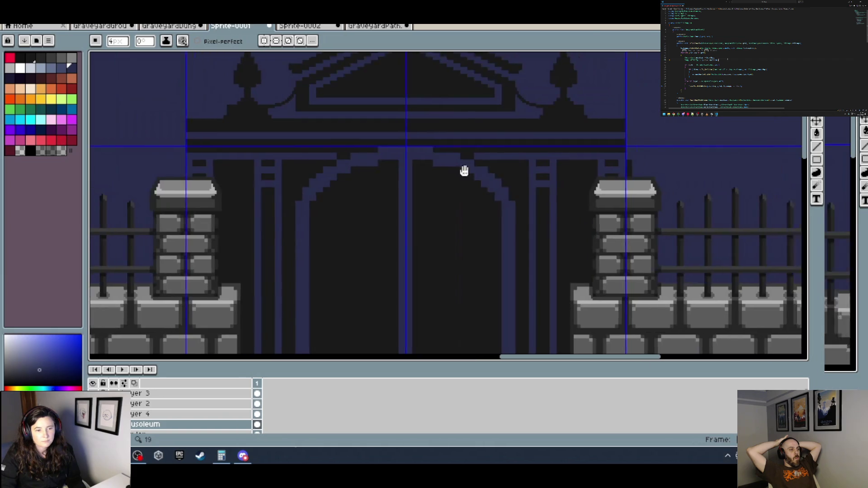
{"action": "scroll", "coordinate": [464, 171], "scroll_direction": "up", "scroll_amount": 3}
{"action": "left_click_drag", "start_coordinate": [432, 158], "coordinate": [433, 171]}
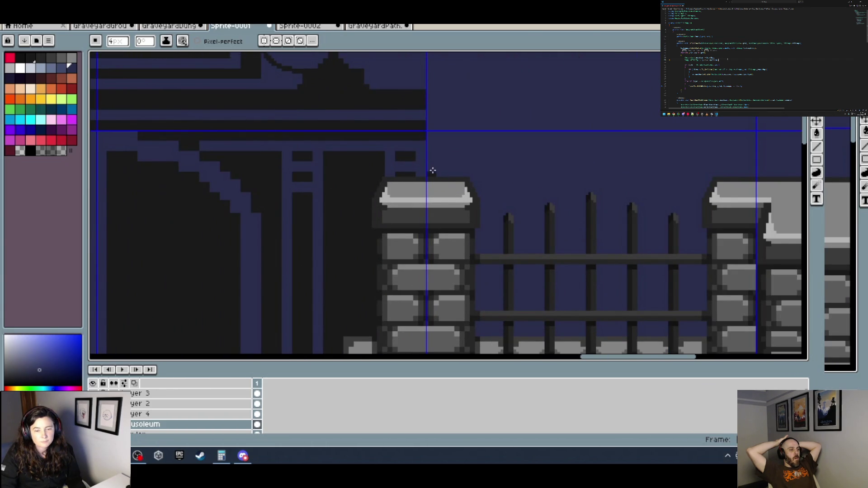
{"action": "scroll", "coordinate": [433, 172], "scroll_direction": "down", "scroll_amount": 3}
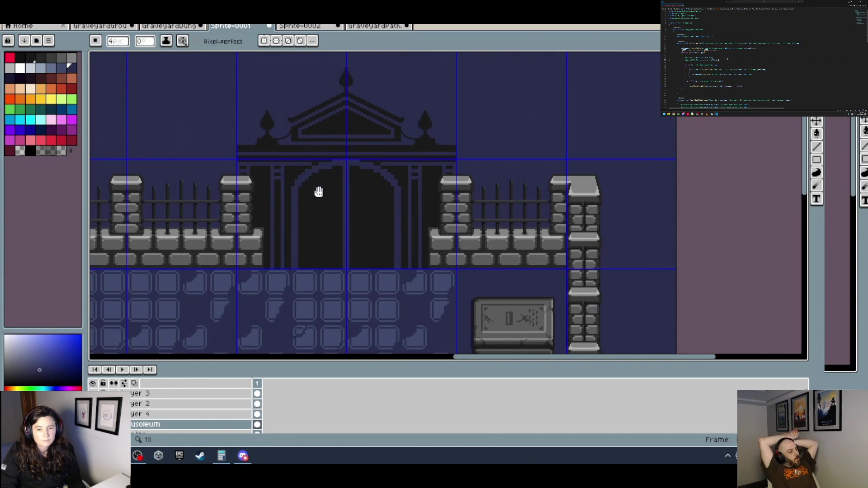
Pan along the wall to inspect the mausoleum gate and the right-side mausoleum.
{"action": "left_click_drag", "start_coordinate": [320, 192], "coordinate": [443, 179]}
{"action": "scroll", "coordinate": [443, 180], "scroll_direction": "down", "scroll_amount": 4}
{"action": "scroll", "coordinate": [283, 178], "scroll_direction": "up", "scroll_amount": 3}
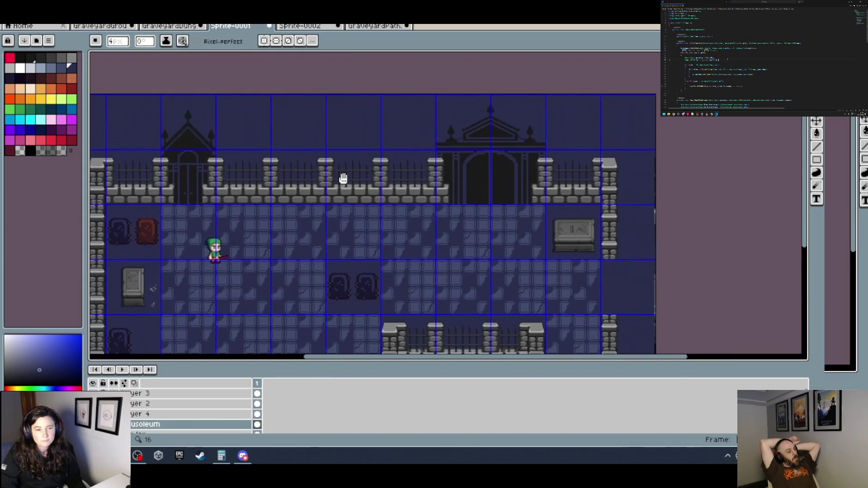
{"action": "scroll", "coordinate": [262, 184], "scroll_direction": "down", "scroll_amount": 1}
{"action": "scroll", "coordinate": [226, 153], "scroll_direction": "up", "scroll_amount": 3}
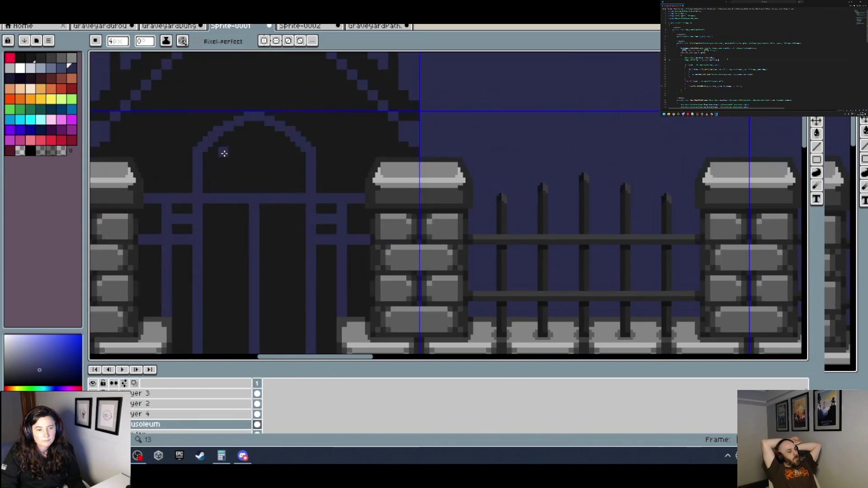
{"action": "scroll", "coordinate": [430, 152], "scroll_direction": "down", "scroll_amount": 2}
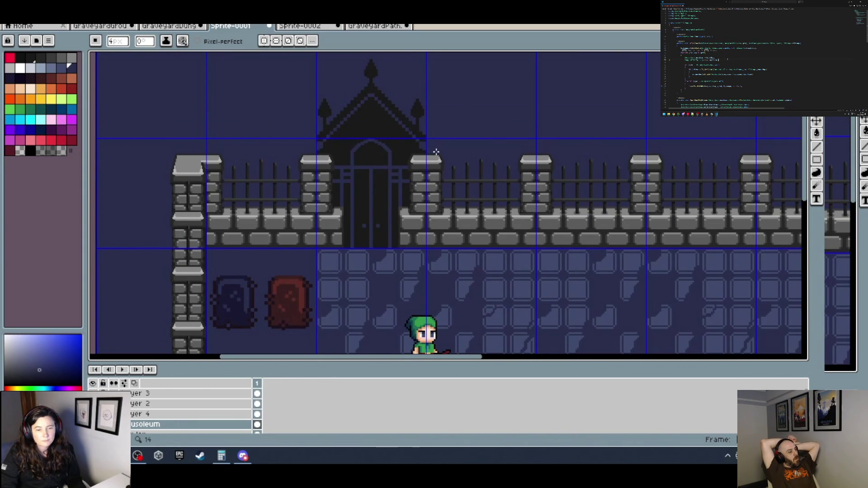
{"action": "scroll", "coordinate": [432, 169], "scroll_direction": "down", "scroll_amount": 2}
{"action": "scroll", "coordinate": [498, 190], "scroll_direction": "right", "scroll_amount": 3}
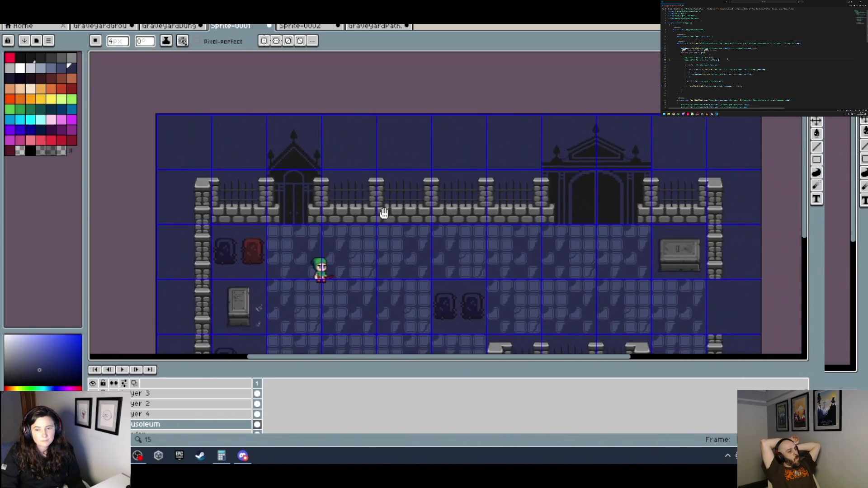
{"action": "left_click_drag", "start_coordinate": [574, 208], "coordinate": [376, 197]}
{"action": "scroll", "coordinate": [380, 193], "scroll_direction": "up", "scroll_amount": 2}
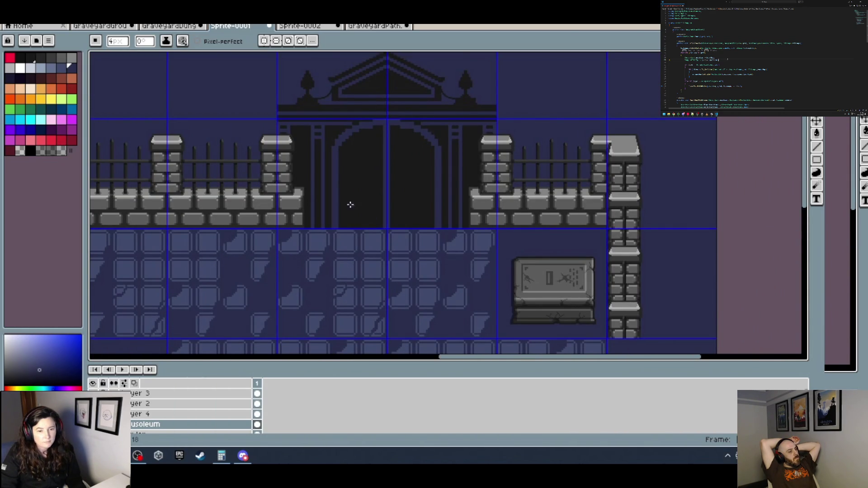
{"action": "scroll", "coordinate": [348, 203], "scroll_direction": "up", "scroll_amount": 2}
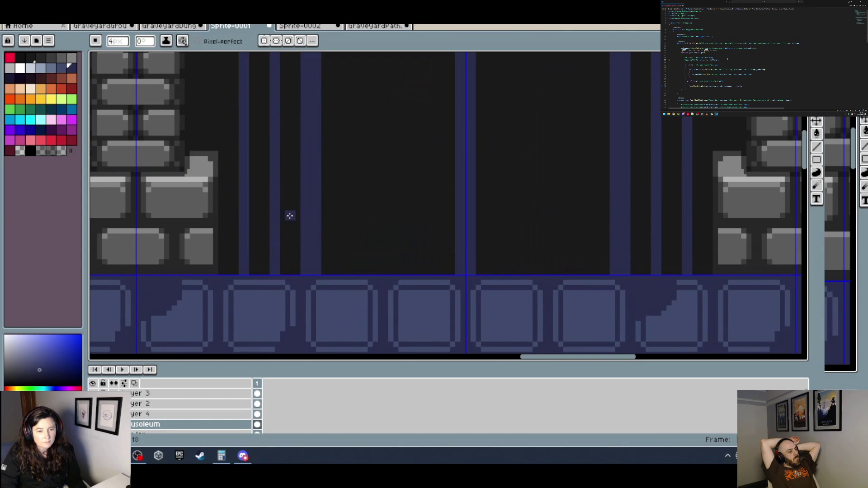
Set the grid width and height to 4 pixels in Grid Settings.
{"action": "left_click", "coordinate": [168, 19]}
{"action": "mouse_move", "coordinate": [194, 81]}
{"action": "left_click", "coordinate": [316, 80]}
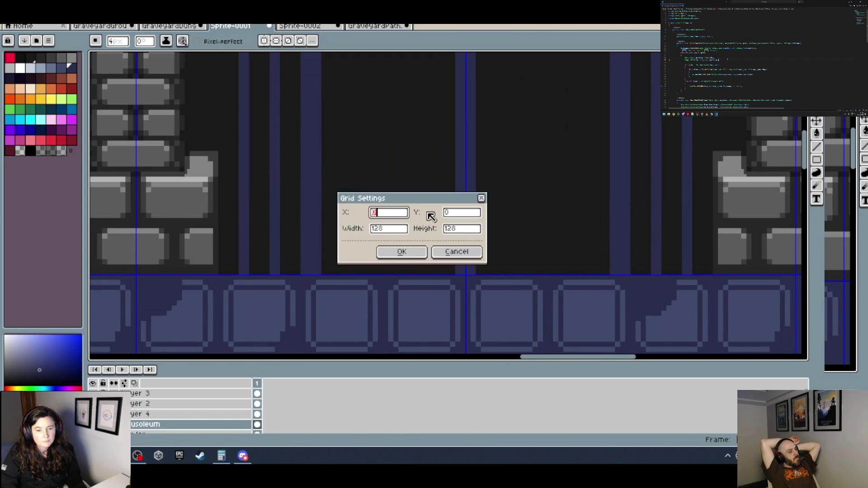
{"action": "double_click", "coordinate": [393, 228]}
{"action": "type", "text": "4"}
{"action": "key", "text": "Tab"}
{"action": "type", "text": "4"}
{"action": "left_click", "coordinate": [402, 252]}
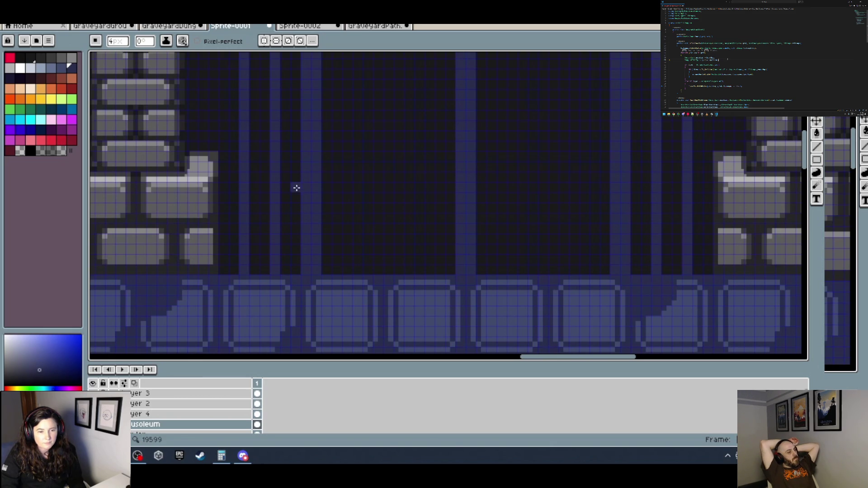
Draw a crossbar across the gate bars and paint a bar below it black.
{"action": "left_click_drag", "start_coordinate": [297, 188], "coordinate": [224, 188]}
{"action": "scroll", "coordinate": [311, 201], "scroll_direction": "down", "scroll_amount": 5}
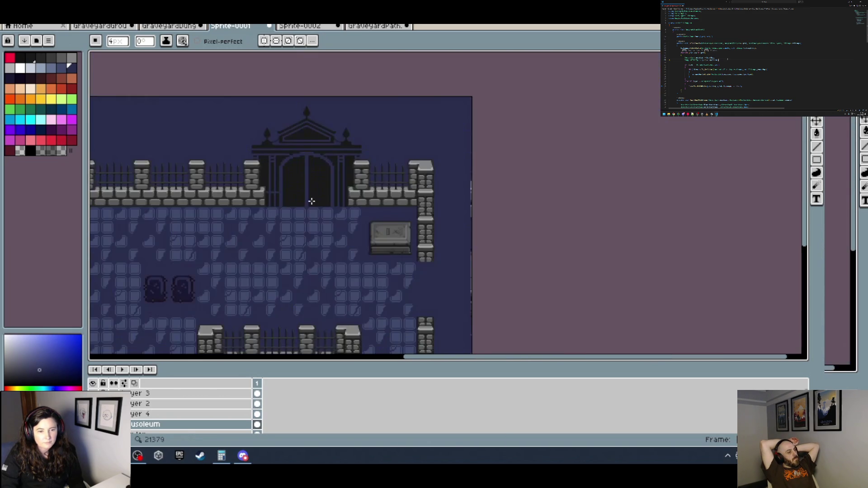
{"action": "scroll", "coordinate": [313, 202], "scroll_direction": "up", "scroll_amount": 4}
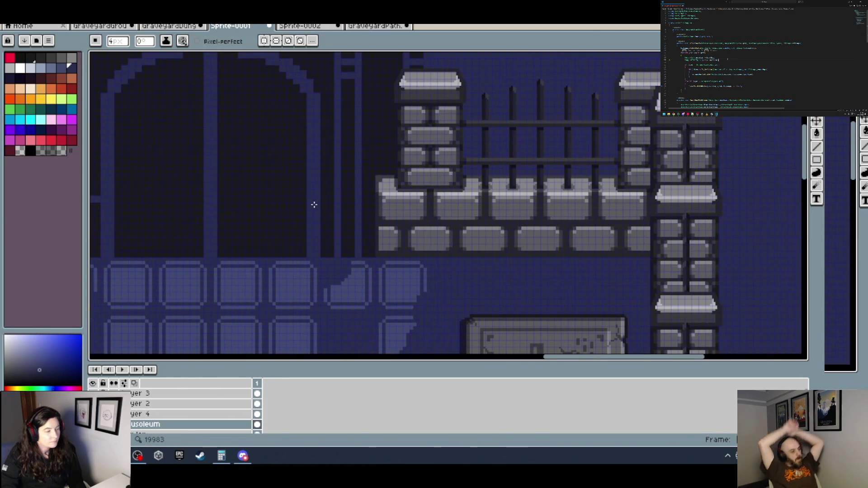
{"action": "left_click_drag", "start_coordinate": [144, 203], "coordinate": [310, 213]}
{"action": "scroll", "coordinate": [254, 229], "scroll_direction": "up", "scroll_amount": 2}
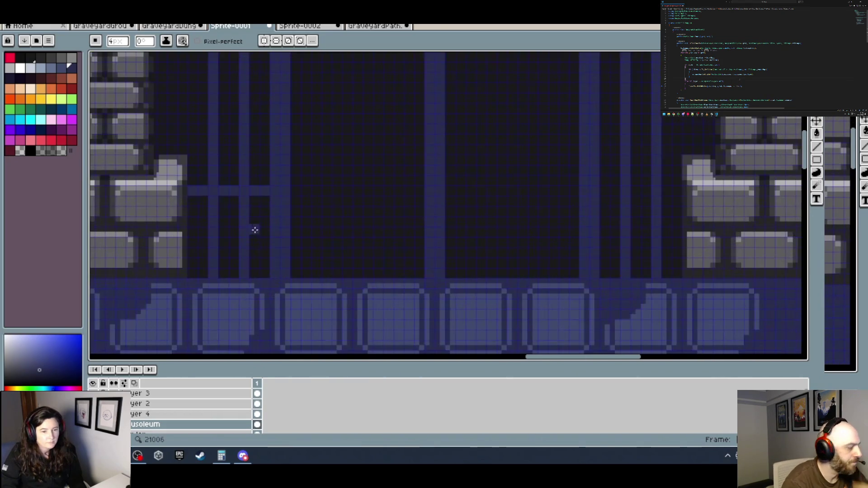
{"action": "left_click", "coordinate": [252, 205], "text": "alt"}
{"action": "mouse_move", "coordinate": [244, 244]}
{"action": "left_mouse_down"}
{"action": "mouse_move", "coordinate": [245, 273]}
{"action": "mouse_move", "coordinate": [213, 199]}
{"action": "left_mouse_up"}
{"action": "scroll", "coordinate": [266, 219], "scroll_direction": "down", "scroll_amount": 3}
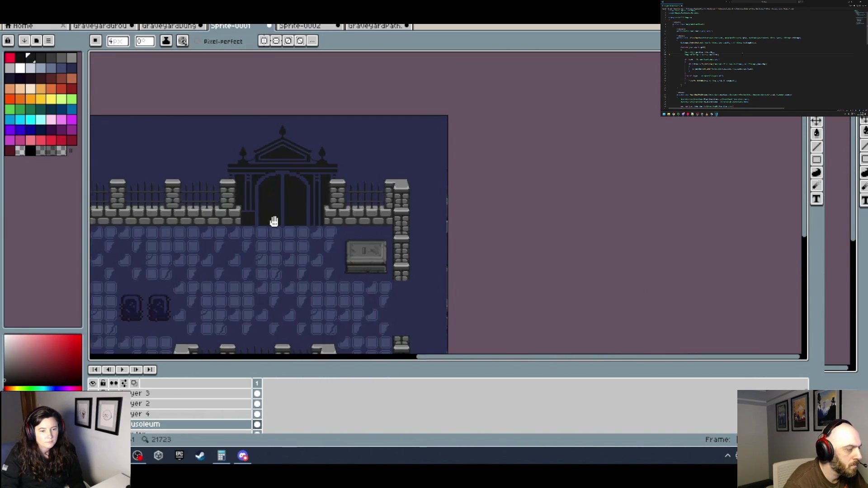
{"action": "scroll", "coordinate": [274, 220], "scroll_direction": "down", "scroll_amount": 1}
{"action": "left_click_drag", "start_coordinate": [274, 221], "coordinate": [477, 233]}
{"action": "scroll", "coordinate": [364, 229], "scroll_direction": "up", "scroll_amount": 5}
Draw a dark-blue crossbar from the left bar and cover the lower light bars with dark.
{"action": "left_click", "coordinate": [121, 181], "text": "alt"}
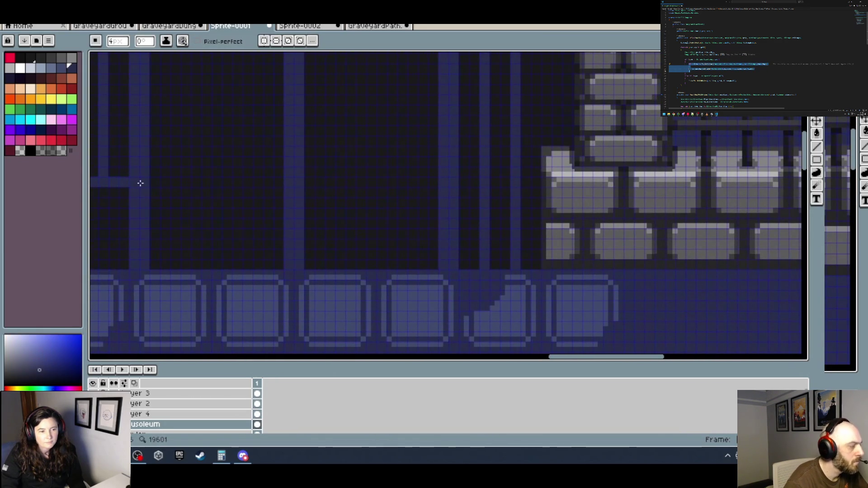
{"action": "left_click", "coordinate": [464, 182], "text": "shift"}
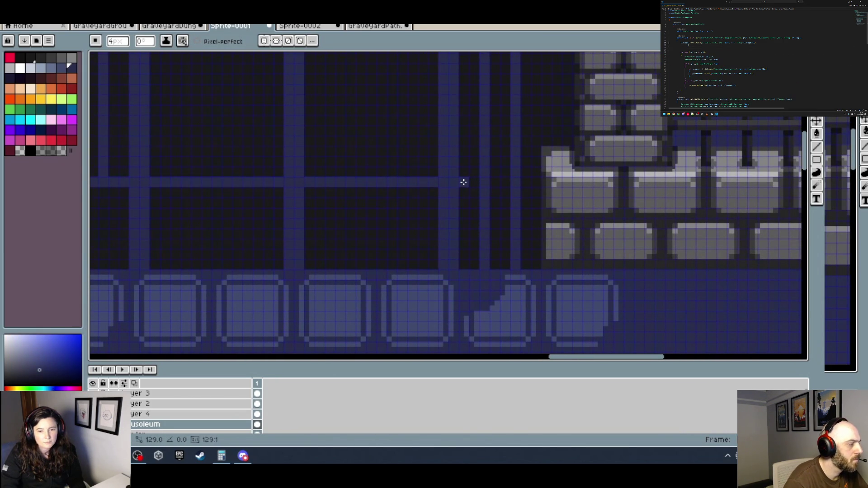
{"action": "left_click", "coordinate": [462, 182]}
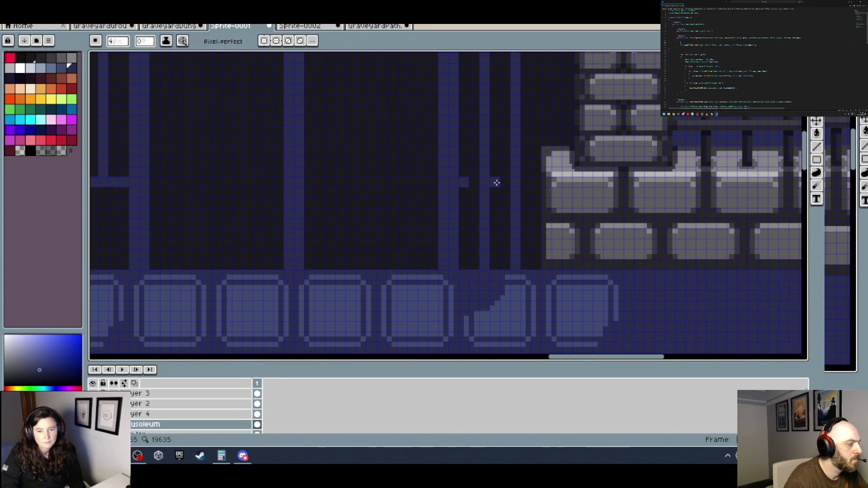
{"action": "left_click", "coordinate": [538, 184]}
{"action": "left_click", "coordinate": [536, 194], "text": "alt"}
{"action": "scroll", "coordinate": [498, 195], "scroll_direction": "up", "scroll_amount": 1}
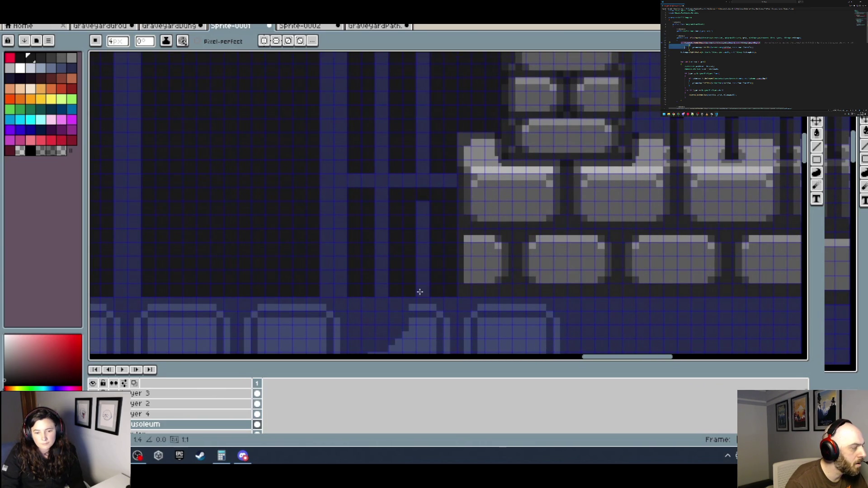
{"action": "left_click", "coordinate": [425, 290], "text": "shift"}
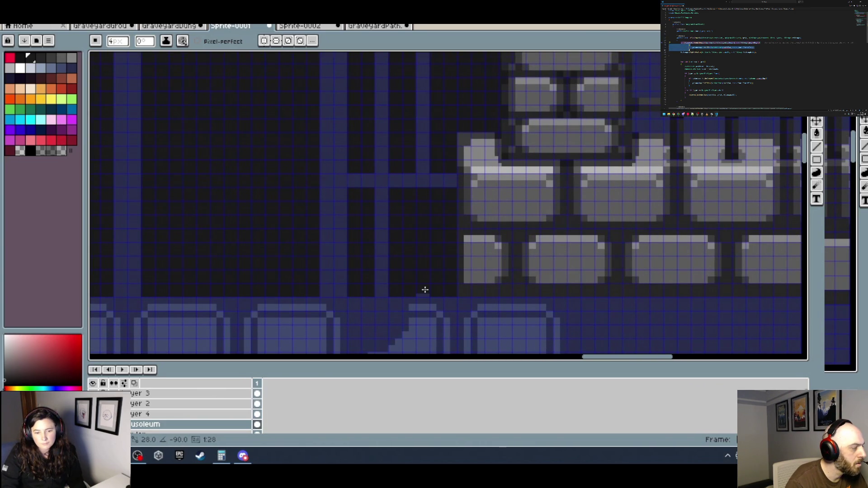
{"action": "left_click", "coordinate": [381, 291]}
{"action": "left_click", "coordinate": [381, 202], "text": "shift"}
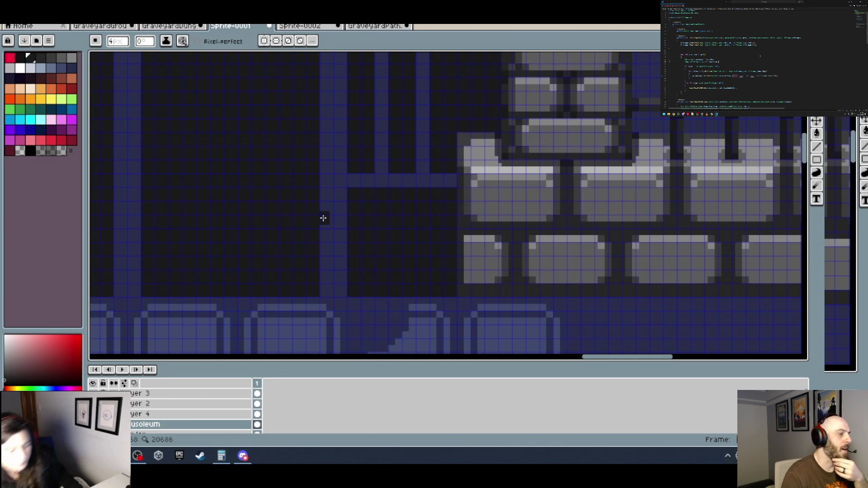
Pick the blue-grey bar colour and draw a horizontal bar dropping into a short vertical bar.
{"action": "scroll", "coordinate": [327, 216], "scroll_direction": "down", "scroll_amount": 5}
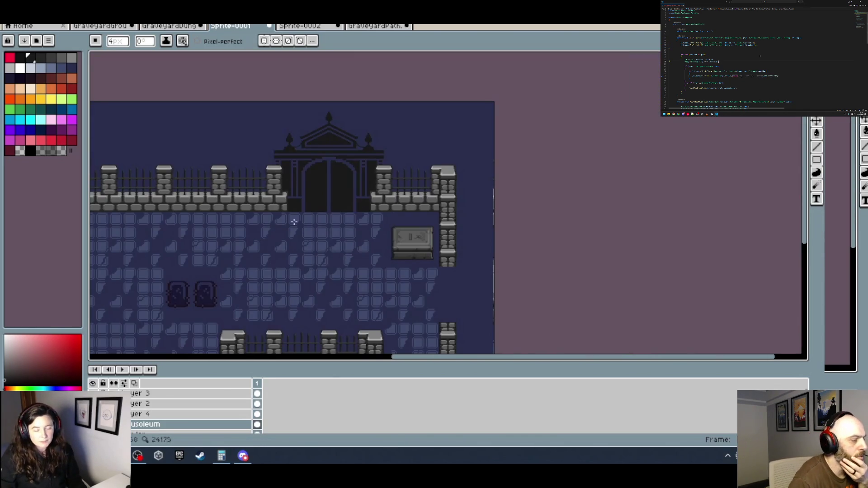
{"action": "scroll", "coordinate": [301, 215], "scroll_direction": "up", "scroll_amount": 1}
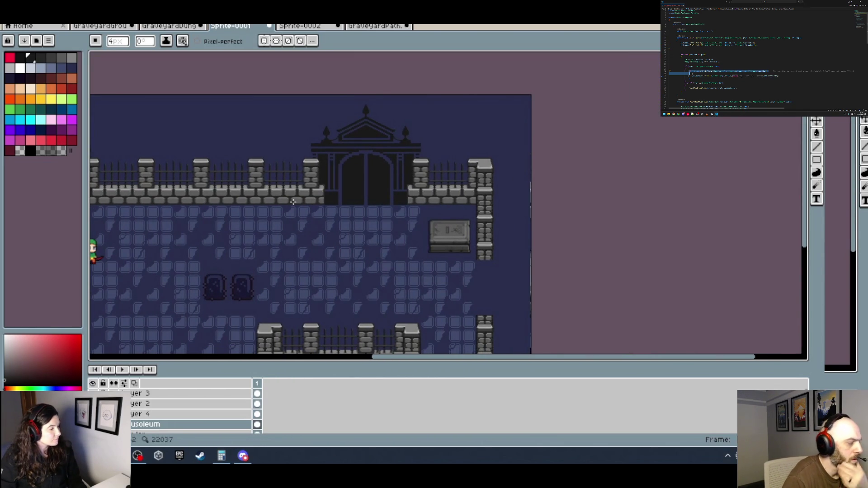
{"action": "scroll", "coordinate": [354, 205], "scroll_direction": "up", "scroll_amount": 4}
{"action": "left_click", "coordinate": [239, 206], "text": "alt"}
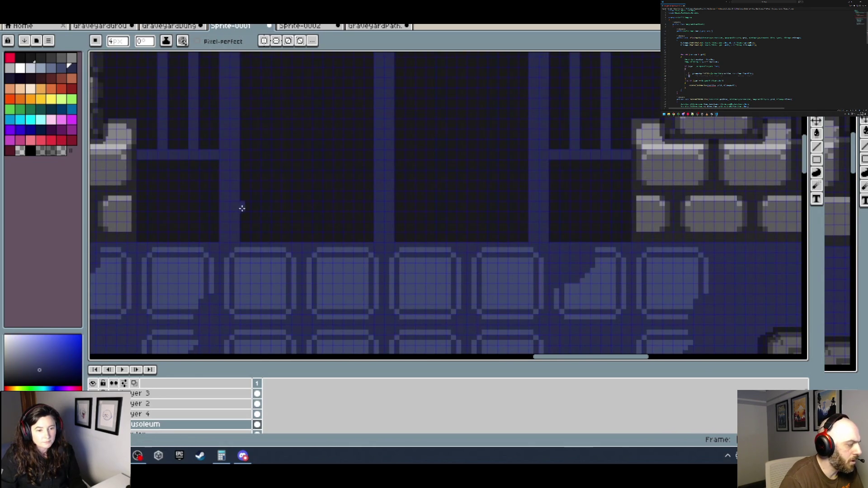
{"action": "left_click", "coordinate": [246, 208]}
{"action": "scroll", "coordinate": [268, 207], "scroll_direction": "down", "scroll_amount": 1}
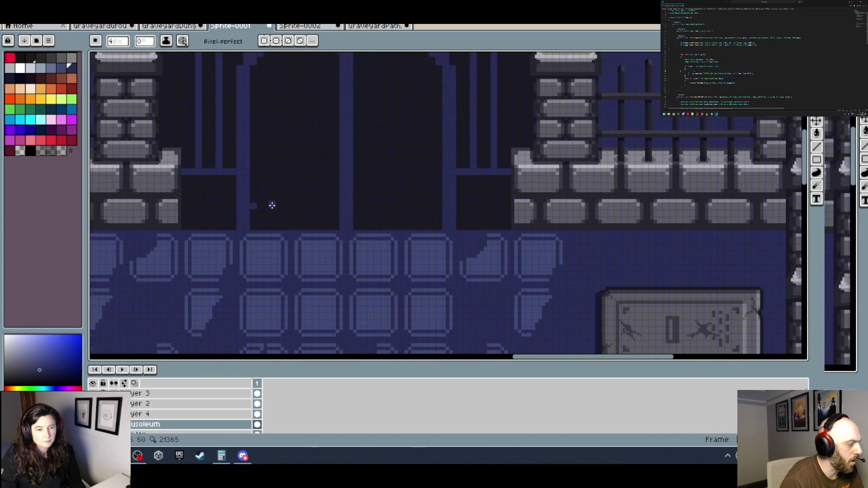
{"action": "scroll", "coordinate": [269, 210], "scroll_direction": "up", "scroll_amount": 1}
{"action": "left_click", "coordinate": [285, 206], "text": "shift"}
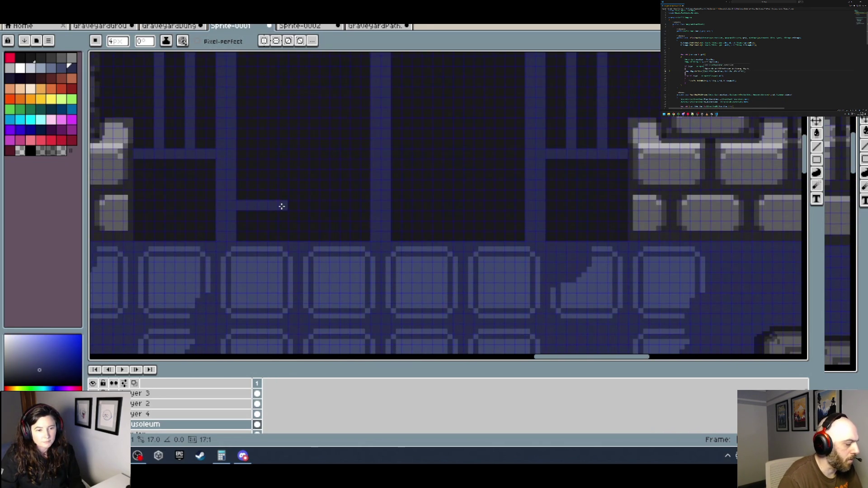
{"action": "left_click", "coordinate": [291, 205]}
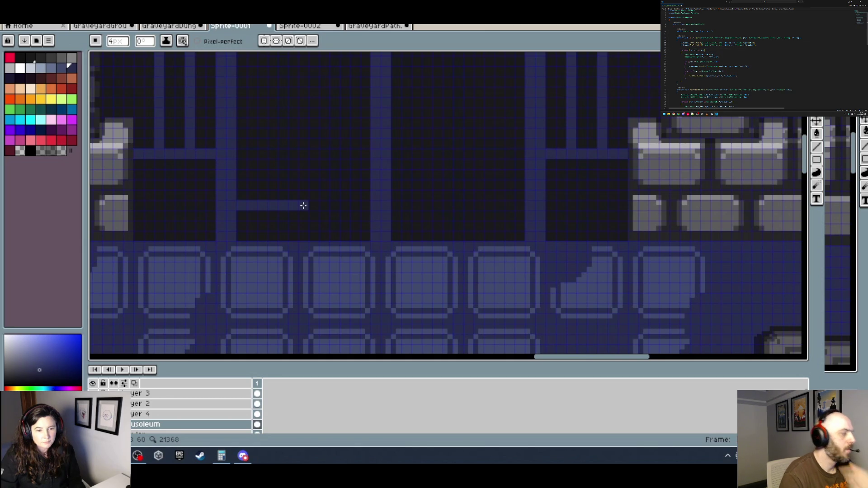
{"action": "left_click", "coordinate": [303, 206]}
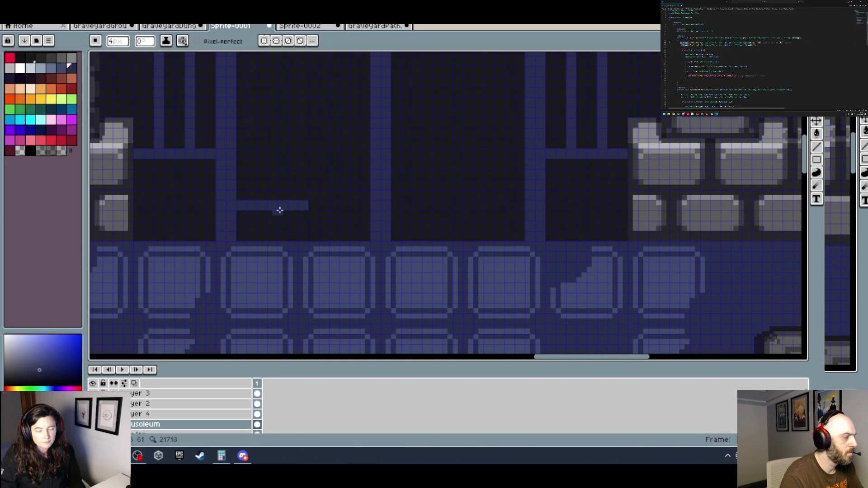
{"action": "key", "text": "ctrl+z"}
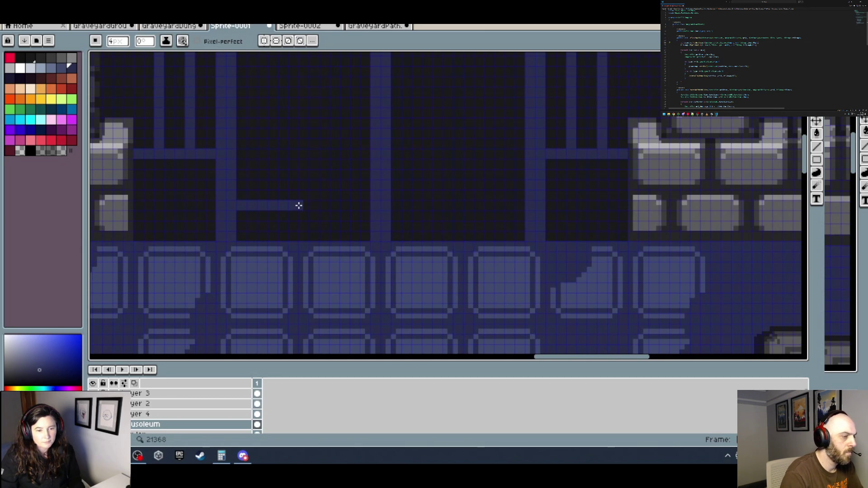
{"action": "left_click", "coordinate": [298, 238]}
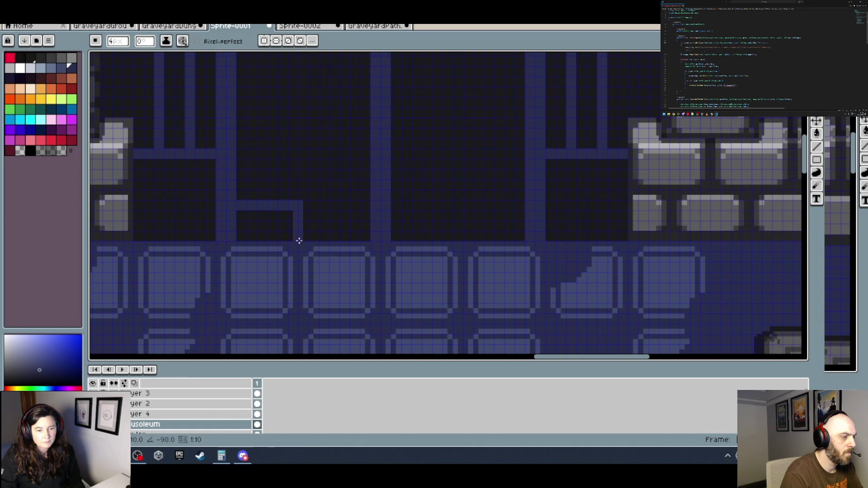
{"action": "scroll", "coordinate": [318, 225], "scroll_direction": "down", "scroll_amount": 3}
{"action": "scroll", "coordinate": [346, 225], "scroll_direction": "up", "scroll_amount": 2}
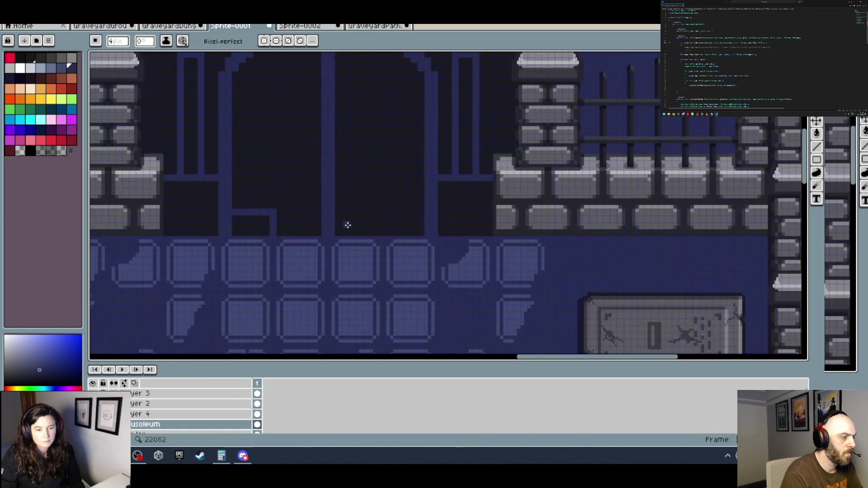
Try a bar up and across the gate bottom, then undo those gate-bottom lines.
{"action": "key", "text": "v"}
{"action": "key", "text": "b"}
{"action": "scroll", "coordinate": [280, 217], "scroll_direction": "up", "scroll_amount": 1}
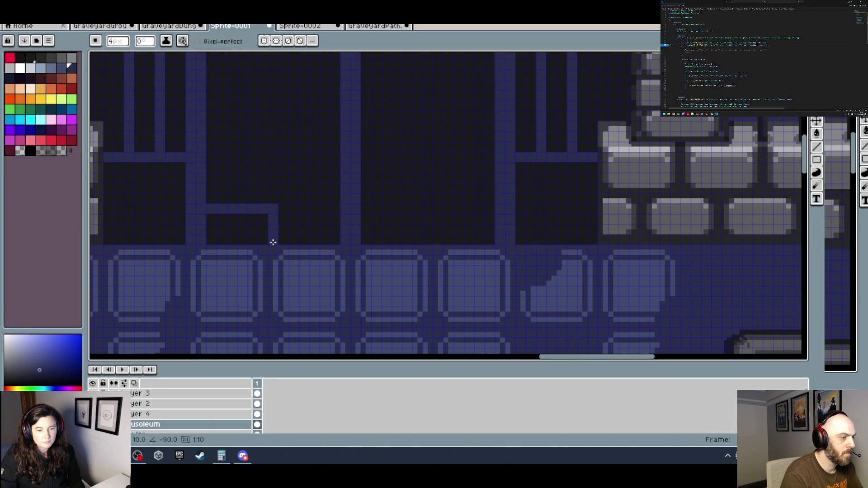
{"action": "scroll", "coordinate": [284, 233], "scroll_direction": "down", "scroll_amount": 1}
{"action": "scroll", "coordinate": [303, 229], "scroll_direction": "up", "scroll_amount": 1}
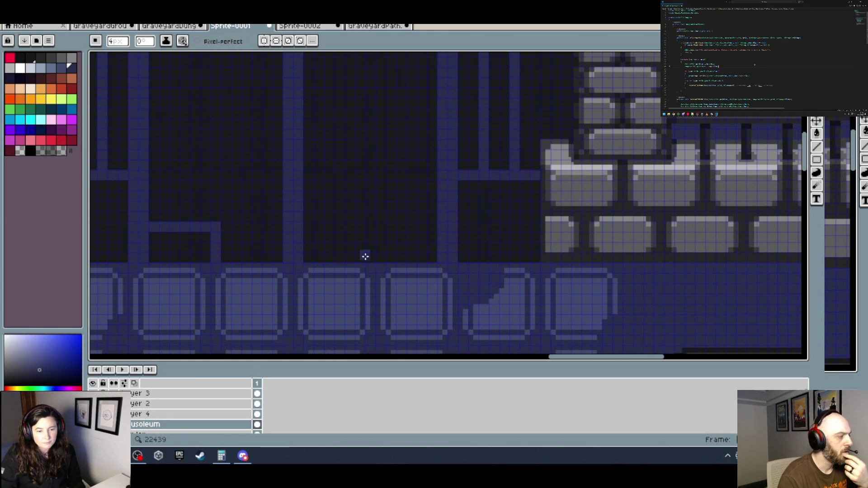
{"action": "mouse_move", "coordinate": [371, 257]}
{"action": "left_mouse_down"}
{"action": "mouse_move", "coordinate": [370, 227]}
{"action": "mouse_move", "coordinate": [435, 227]}
{"action": "left_mouse_up"}
{"action": "scroll", "coordinate": [434, 227], "scroll_direction": "down", "scroll_amount": 2}
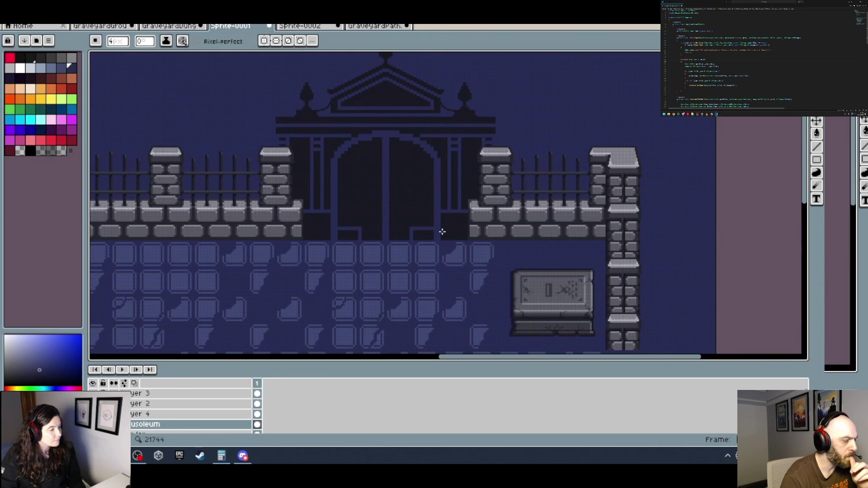
{"action": "scroll", "coordinate": [446, 226], "scroll_direction": "up", "scroll_amount": 2}
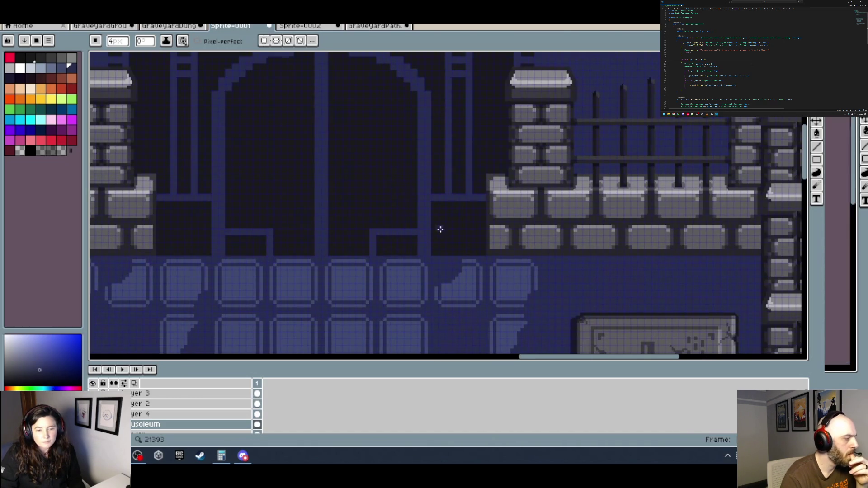
{"action": "scroll", "coordinate": [440, 228], "scroll_direction": "down", "scroll_amount": 2}
{"action": "scroll", "coordinate": [424, 232], "scroll_direction": "up", "scroll_amount": 2}
{"action": "key", "text": "v"}
{"action": "key", "text": "ctrl+z"}
{"action": "key", "text": "ctrl+z"}
{"action": "key", "text": "ctrl+z"}
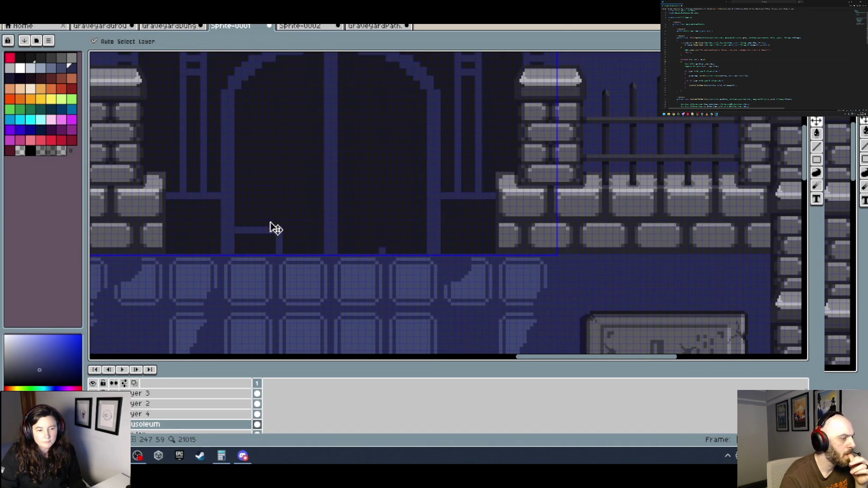
{"action": "key", "text": "b"}
{"action": "key", "text": "v"}
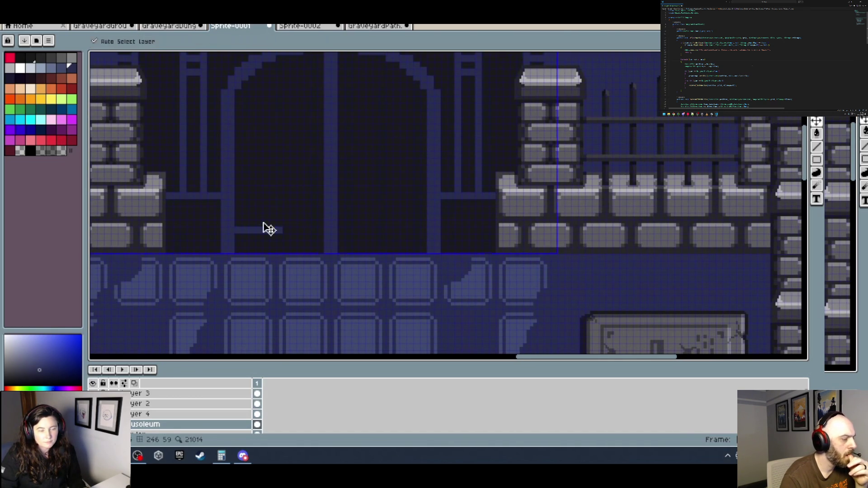
{"action": "key", "text": "ctrl+z"}
{"action": "key", "text": "b"}
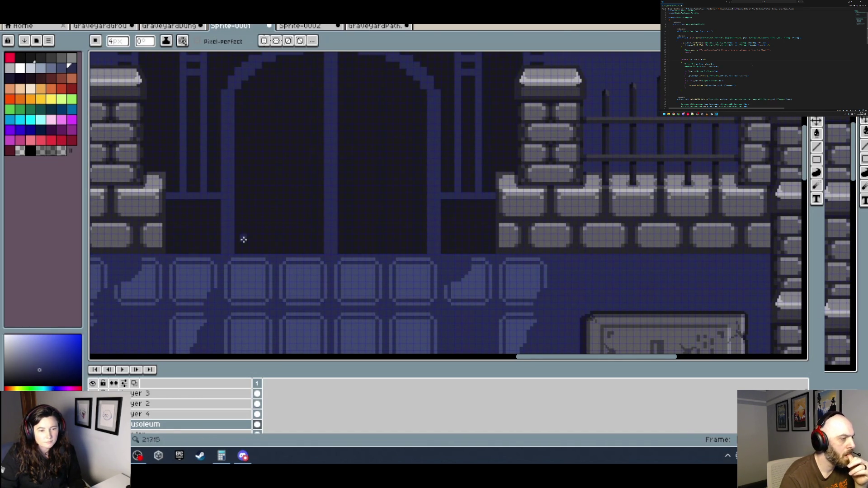
{"action": "scroll", "coordinate": [243, 239], "scroll_direction": "up", "scroll_amount": 2}
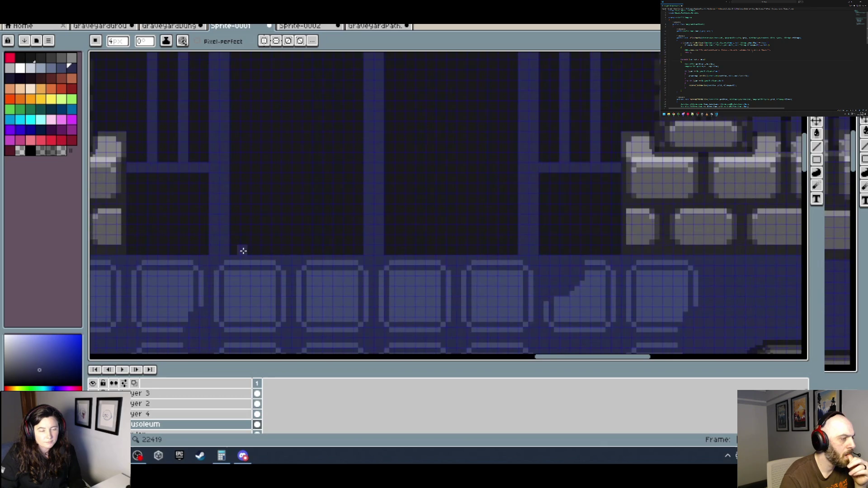
Redraw the blue-grey crossbar at the gate bottom with a vertical bar dropping from its end.
{"action": "left_click", "coordinate": [235, 188]}
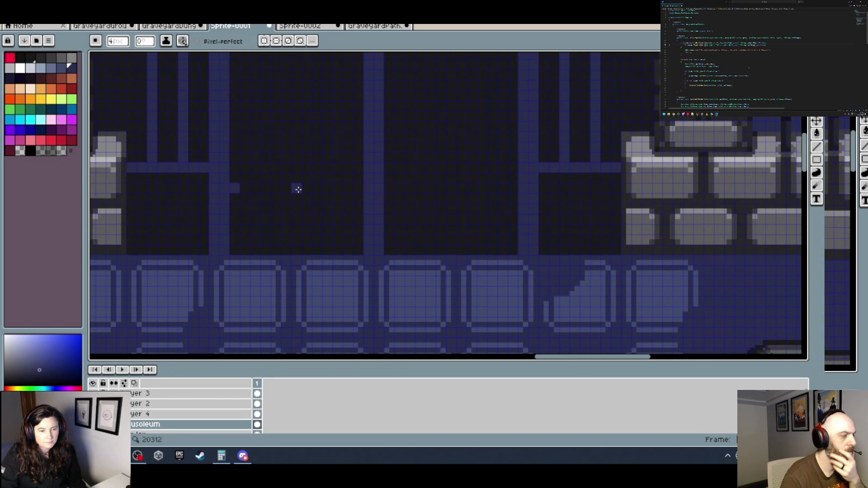
{"action": "left_click", "coordinate": [297, 188], "text": "shift"}
{"action": "left_click_drag", "start_coordinate": [297, 188], "coordinate": [297, 253]}
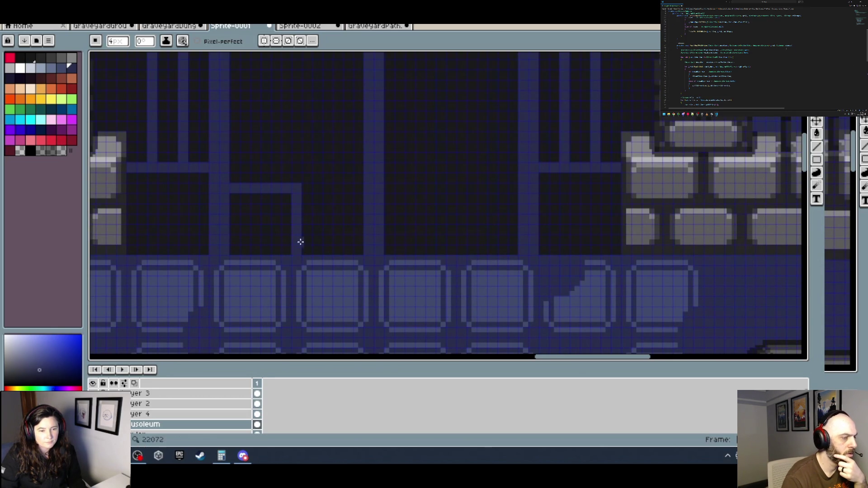
{"action": "scroll", "coordinate": [301, 242], "scroll_direction": "down", "scroll_amount": 3}
{"action": "scroll", "coordinate": [347, 236], "scroll_direction": "down", "scroll_amount": 2}
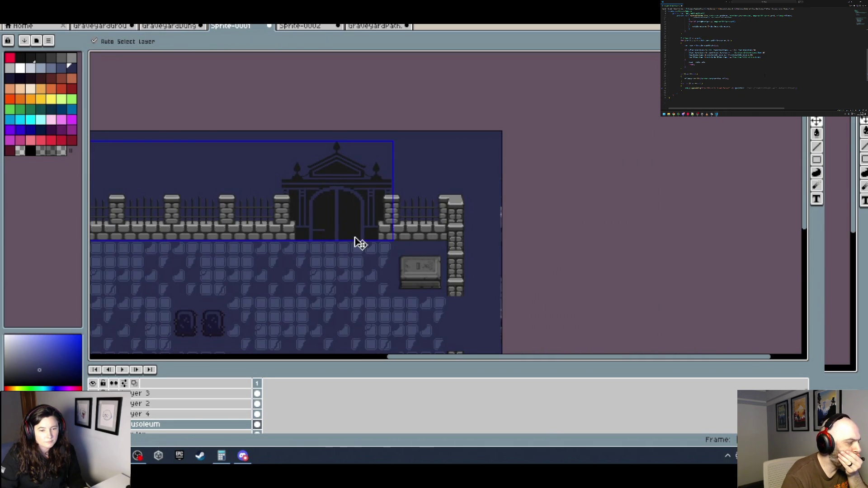
{"action": "scroll", "coordinate": [348, 237], "scroll_direction": "up", "scroll_amount": 3}
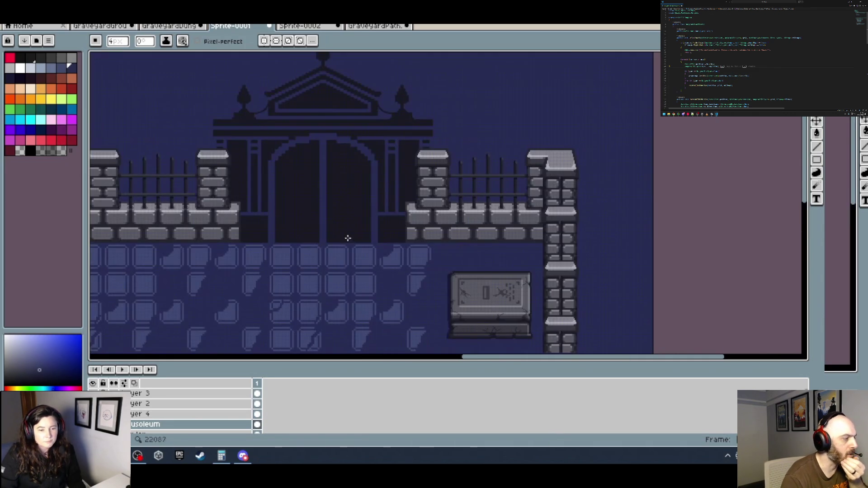
{"action": "left_click_drag", "start_coordinate": [255, 228], "coordinate": [541, 229]}
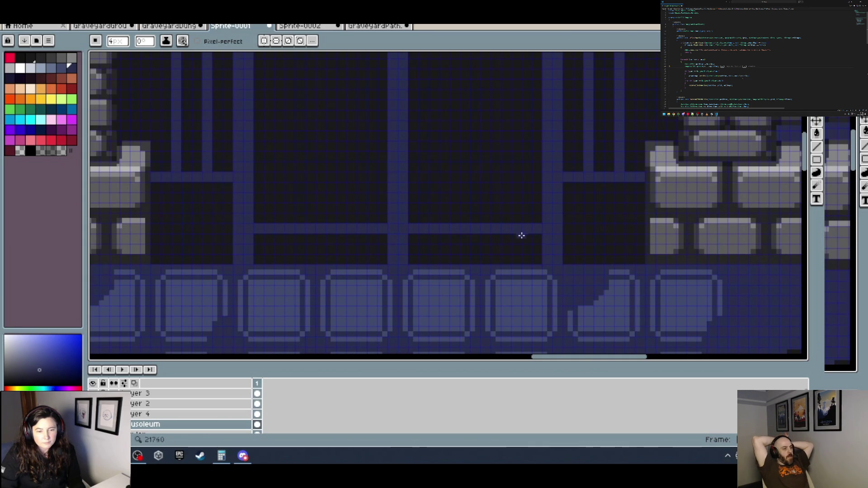
{"action": "scroll", "coordinate": [540, 237], "scroll_direction": "down", "scroll_amount": 4}
{"action": "scroll", "coordinate": [546, 235], "scroll_direction": "right", "scroll_amount": 2}
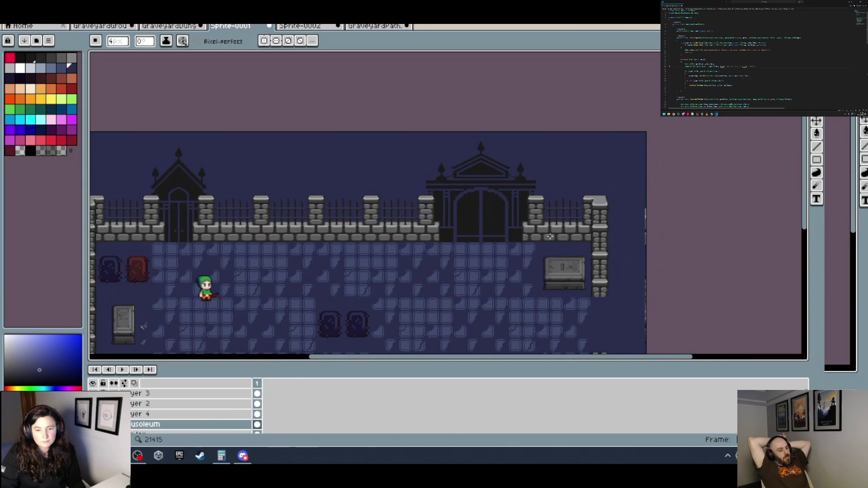
{"action": "scroll", "coordinate": [485, 238], "scroll_direction": "right", "scroll_amount": 3}
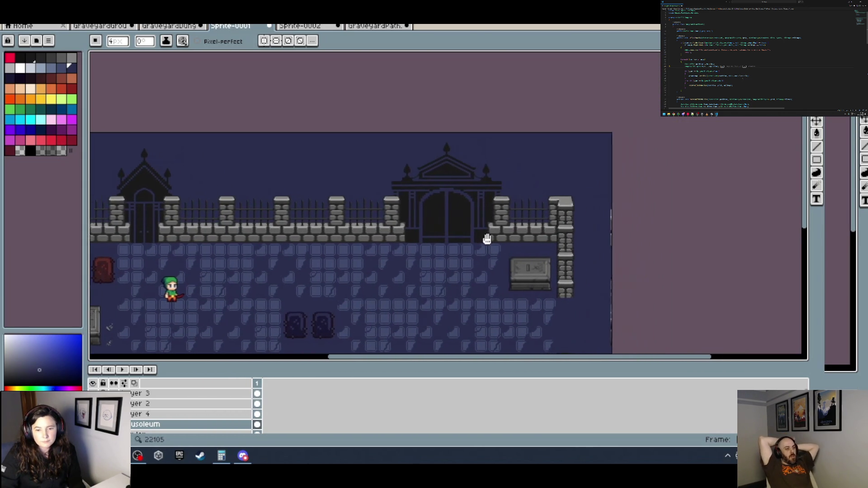
{"action": "scroll", "coordinate": [302, 190], "scroll_direction": "up", "scroll_amount": 3}
{"action": "scroll", "coordinate": [221, 173], "scroll_direction": "up", "scroll_amount": 1}
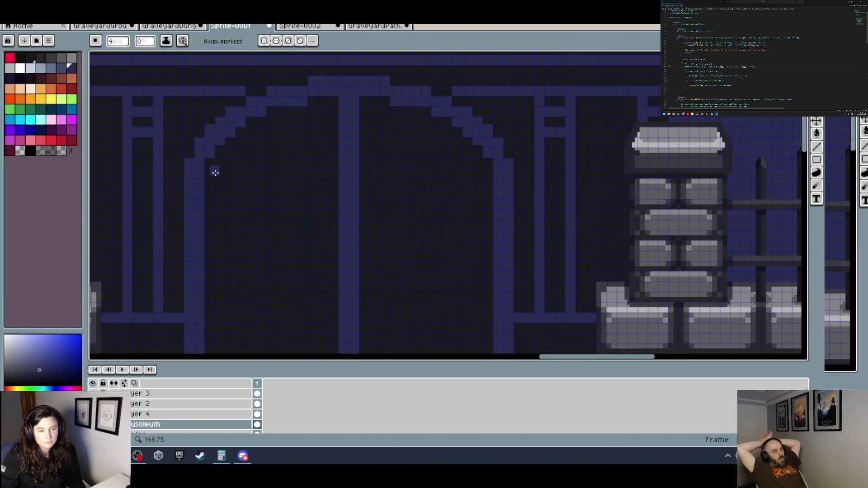
{"action": "left_click_drag", "start_coordinate": [212, 175], "coordinate": [495, 174]}
{"action": "scroll", "coordinate": [494, 174], "scroll_direction": "down", "scroll_amount": 5}
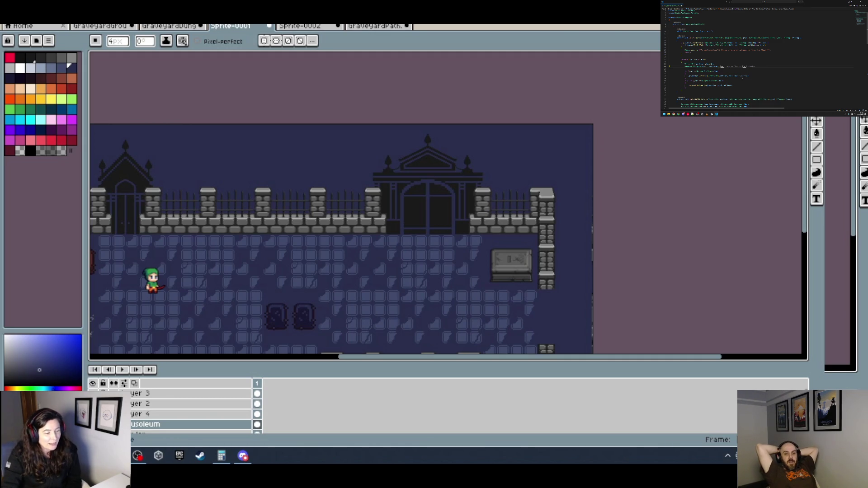
{"action": "scroll", "coordinate": [391, 228], "scroll_direction": "down", "scroll_amount": 1}
{"action": "scroll", "coordinate": [409, 224], "scroll_direction": "up", "scroll_amount": 4}
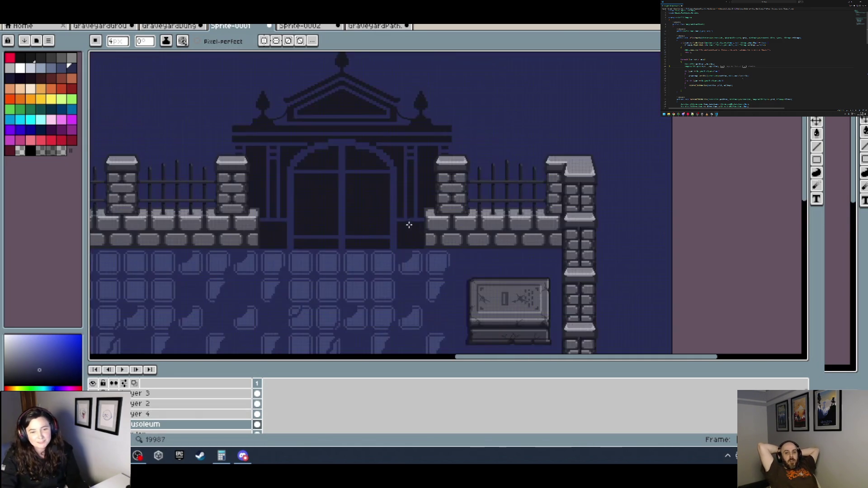
{"action": "scroll", "coordinate": [368, 234], "scroll_direction": "up", "scroll_amount": 2}
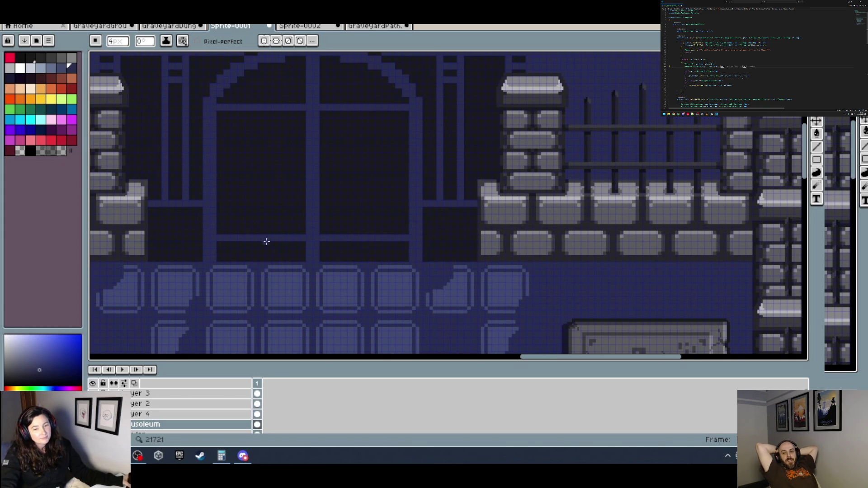
{"action": "scroll", "coordinate": [267, 241], "scroll_direction": "down", "scroll_amount": 2}
{"action": "left_click_drag", "start_coordinate": [267, 241], "coordinate": [580, 232]}
{"action": "scroll", "coordinate": [577, 235], "scroll_direction": "down", "scroll_amount": 2}
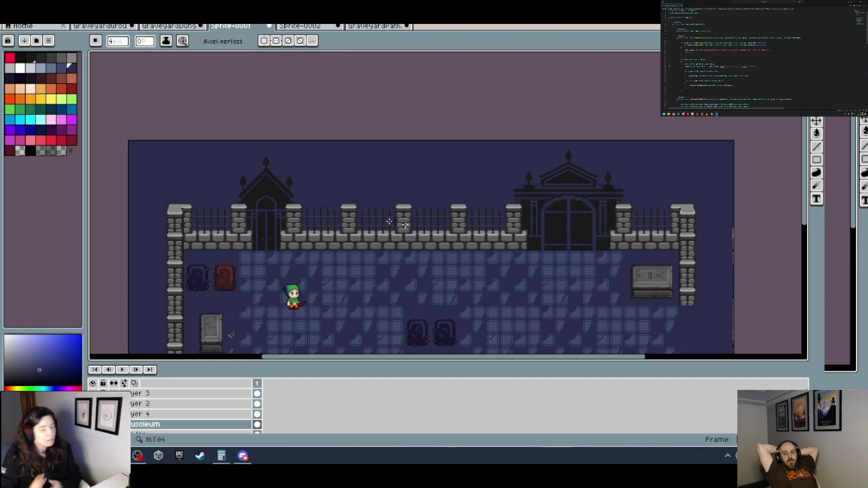
{"action": "scroll", "coordinate": [288, 274], "scroll_direction": "up", "scroll_amount": 2}
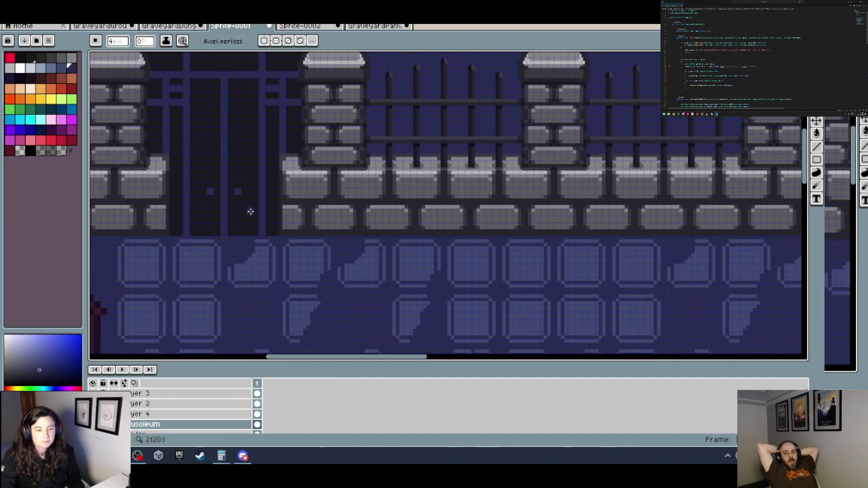
{"action": "scroll", "coordinate": [264, 218], "scroll_direction": "right", "scroll_amount": 5}
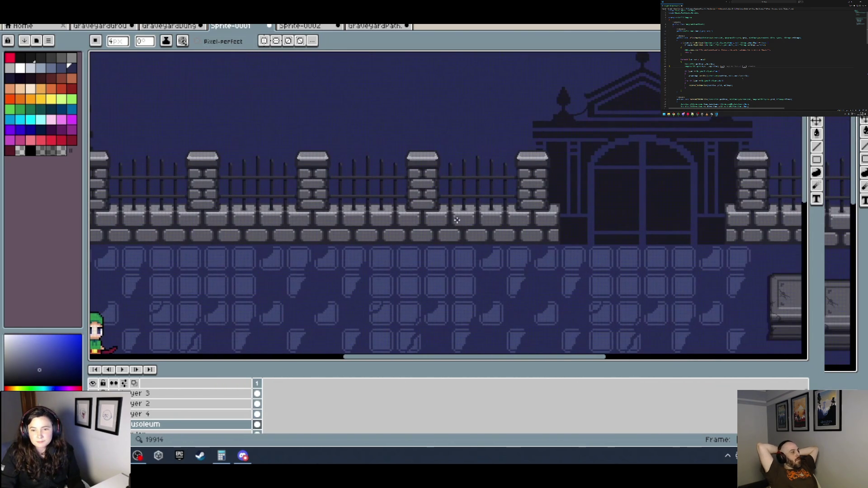
{"action": "scroll", "coordinate": [543, 188], "scroll_direction": "right", "scroll_amount": 3}
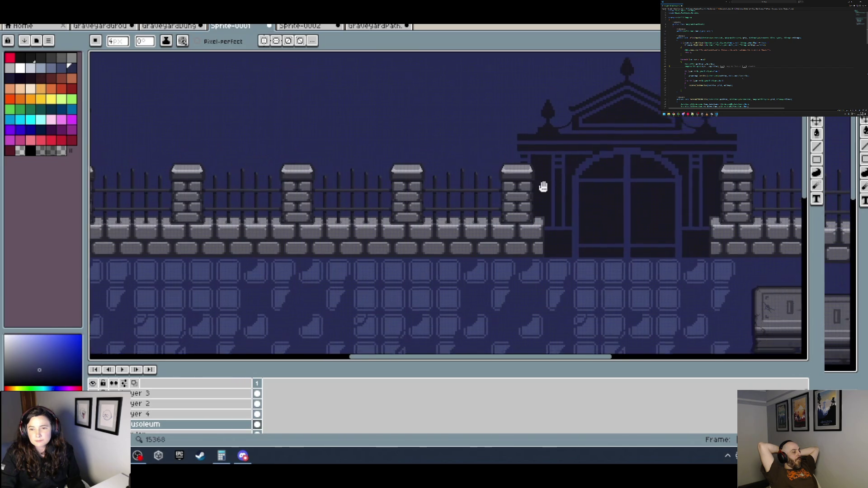
{"action": "scroll", "coordinate": [536, 188], "scroll_direction": "up", "scroll_amount": 2}
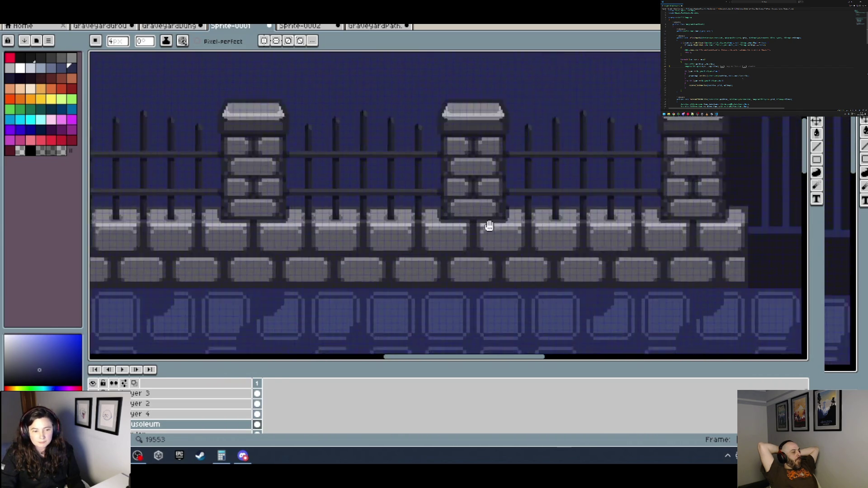
{"action": "scroll", "coordinate": [332, 227], "scroll_direction": "down", "scroll_amount": 4}
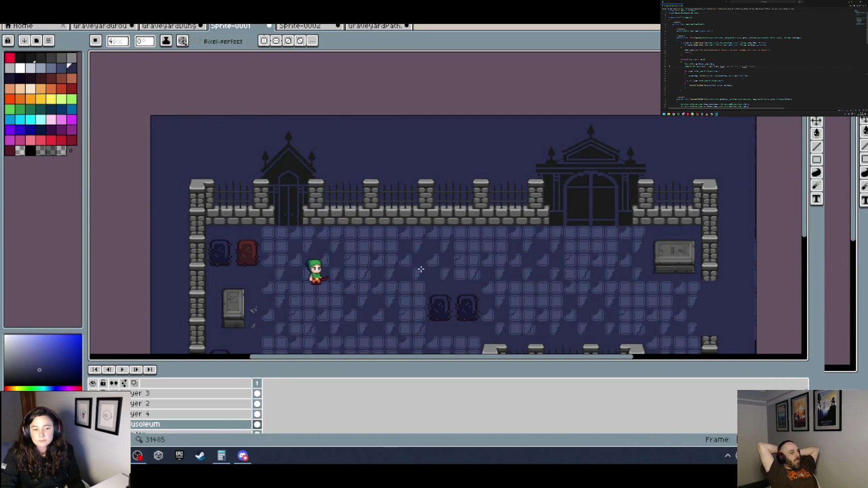
{"action": "mouse_move", "coordinate": [421, 269]}
{"action": "left_mouse_down"}
{"action": "mouse_move", "coordinate": [407, 155]}
{"action": "mouse_move", "coordinate": [380, 174]}
{"action": "left_mouse_up"}
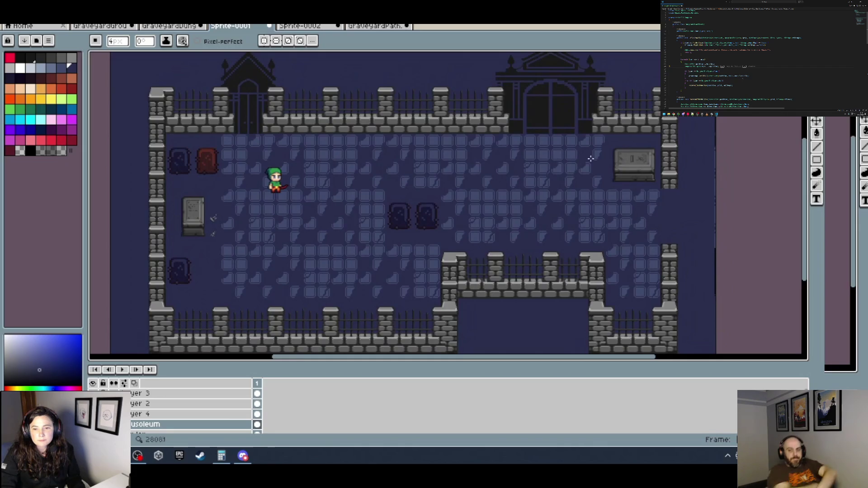
{"action": "scroll", "coordinate": [397, 173], "scroll_direction": "right", "scroll_amount": 5}
With black, draw a vertical edge beside the right wall and a horizontal line from the pillar.
{"action": "left_click", "coordinate": [353, 121], "text": "alt"}
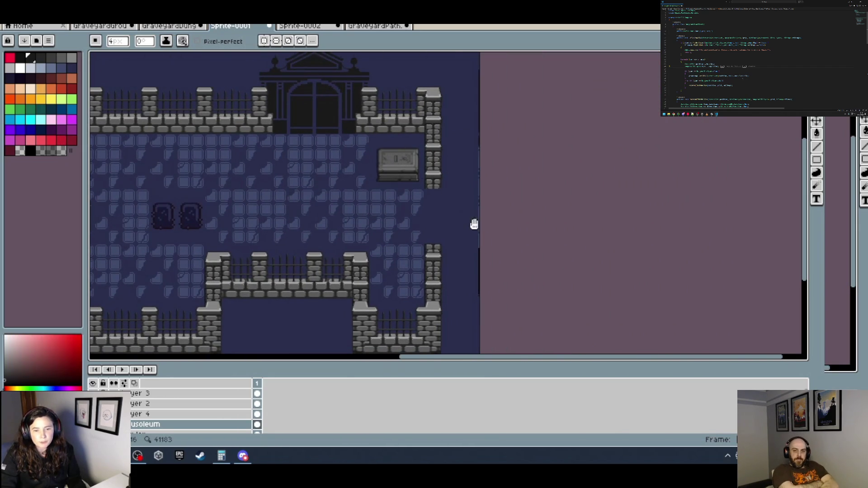
{"action": "scroll", "coordinate": [470, 224], "scroll_direction": "up", "scroll_amount": 2}
{"action": "scroll", "coordinate": [388, 186], "scroll_direction": "up", "scroll_amount": 2}
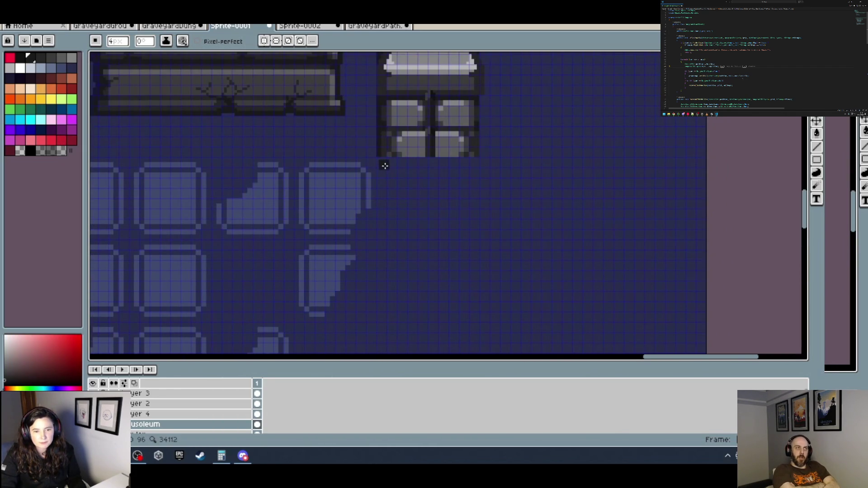
{"action": "scroll", "coordinate": [397, 206], "scroll_direction": "down", "scroll_amount": 5}
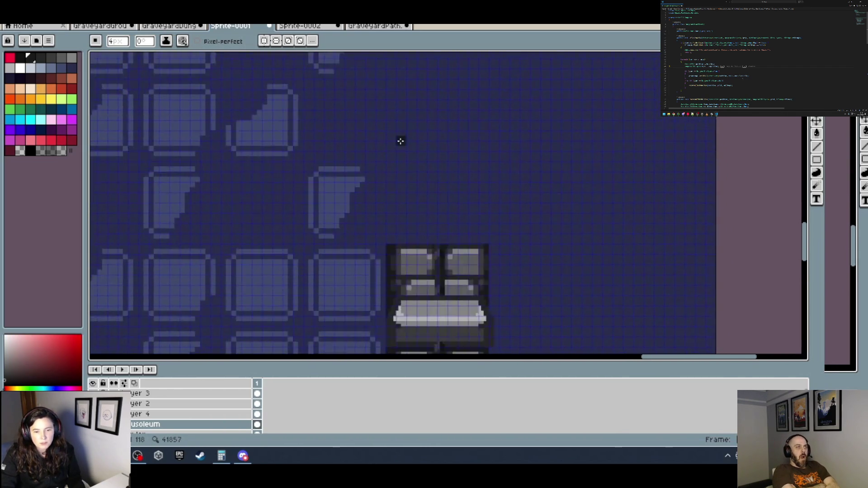
{"action": "left_click", "coordinate": [399, 223], "text": "shift"}
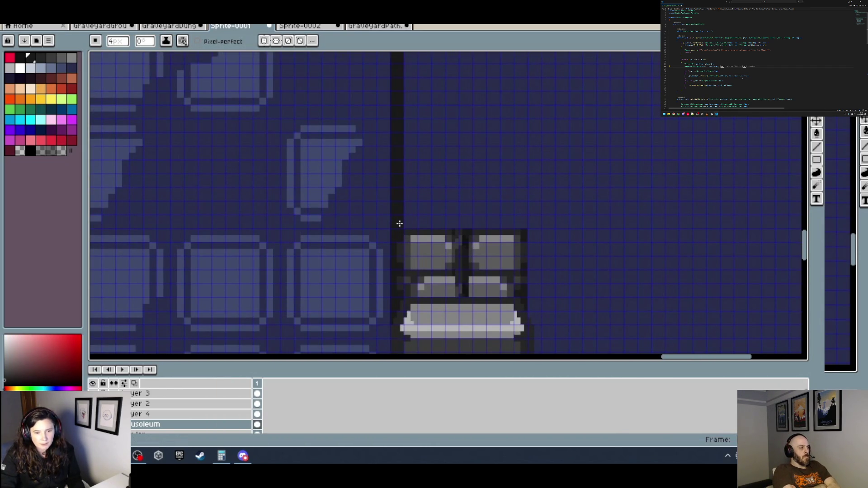
{"action": "scroll", "coordinate": [401, 222], "scroll_direction": "down", "scroll_amount": 3}
{"action": "scroll", "coordinate": [383, 155], "scroll_direction": "up", "scroll_amount": 3}
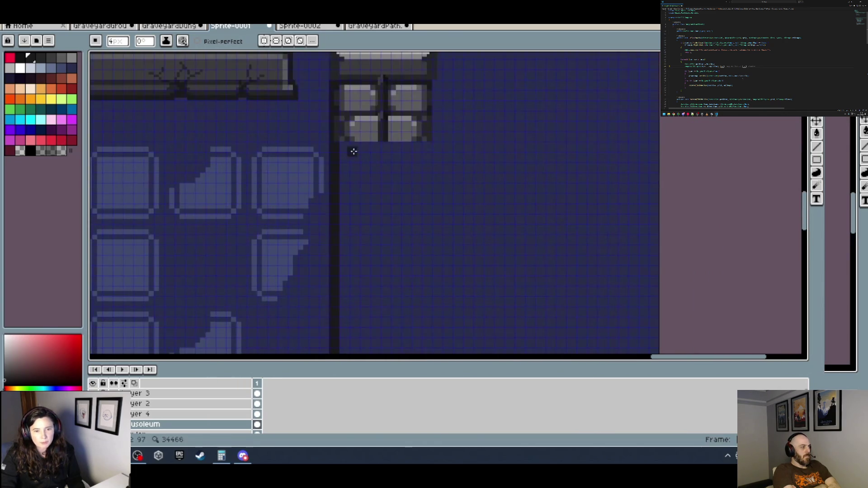
{"action": "left_click_drag", "start_coordinate": [565, 145], "coordinate": [627, 148]}
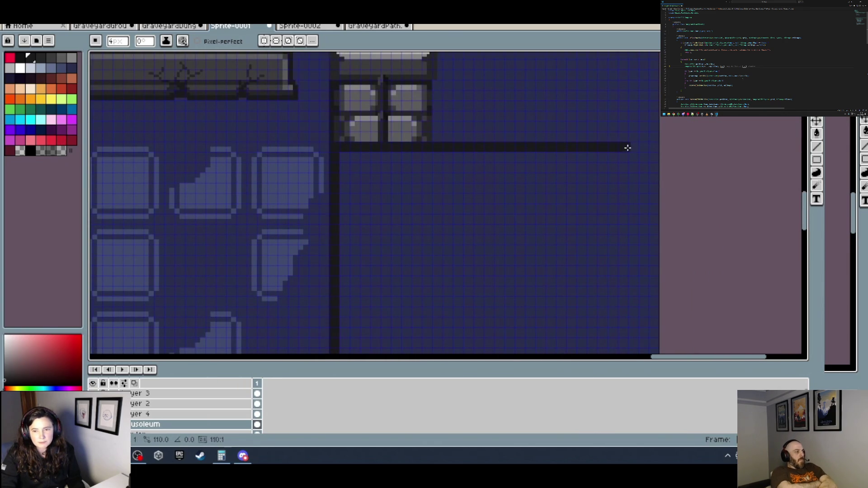
Add a second horizontal black line and close the gate frame with a vertical line at right.
{"action": "scroll", "coordinate": [656, 147], "scroll_direction": "down", "scroll_amount": 3}
{"action": "scroll", "coordinate": [489, 201], "scroll_direction": "up", "scroll_amount": 3}
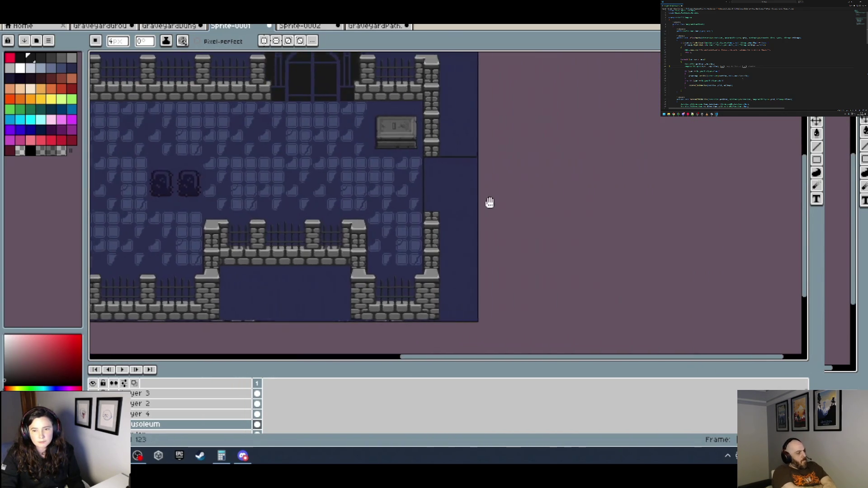
{"action": "scroll", "coordinate": [390, 223], "scroll_direction": "down", "scroll_amount": 2}
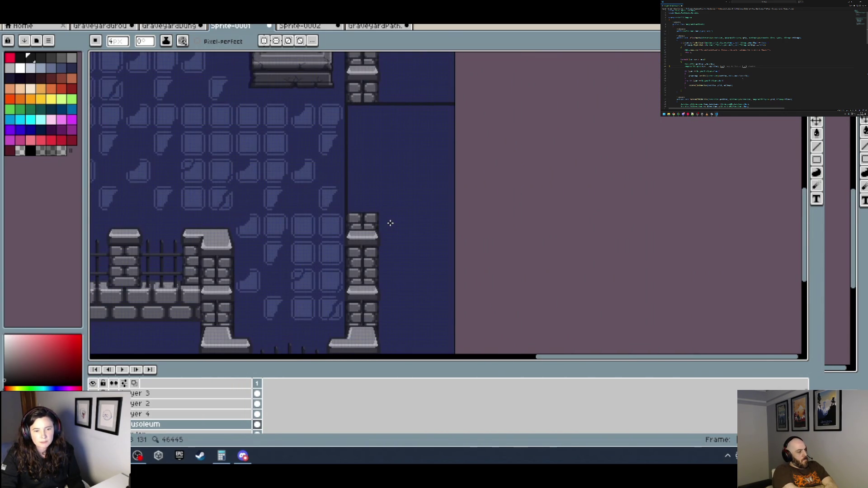
{"action": "scroll", "coordinate": [389, 225], "scroll_direction": "up", "scroll_amount": 3}
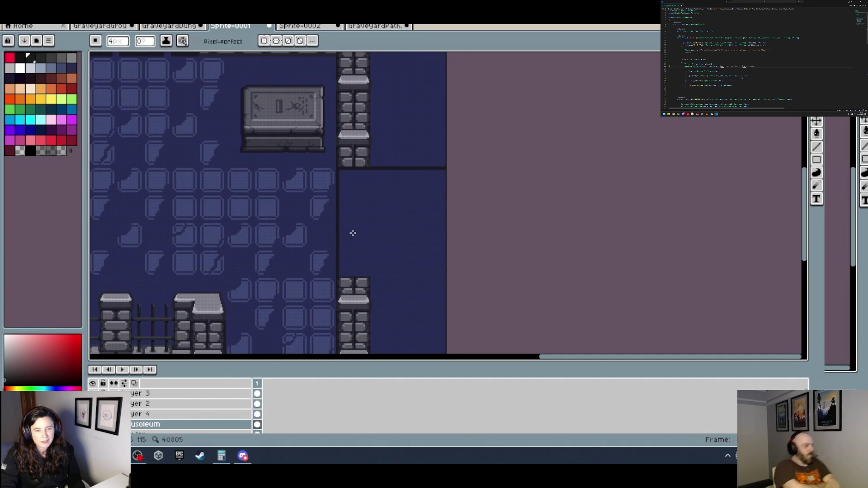
{"action": "scroll", "coordinate": [353, 233], "scroll_direction": "up", "scroll_amount": 2}
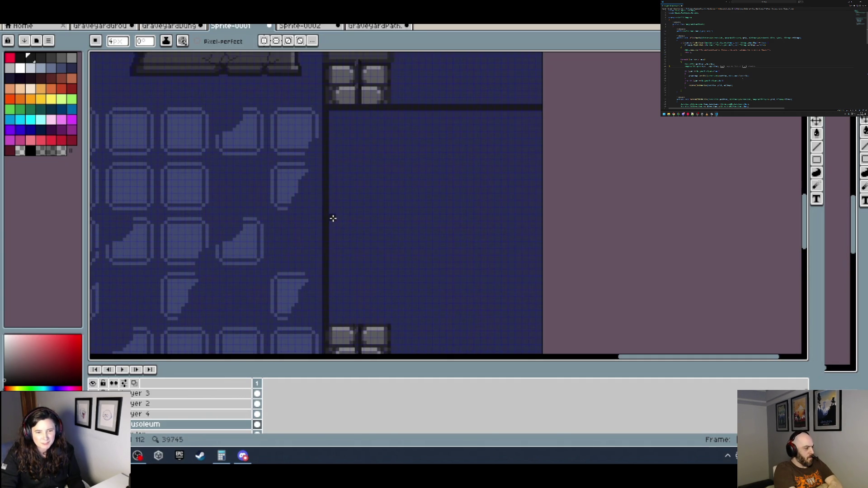
{"action": "mouse_move", "coordinate": [333, 219]}
{"action": "left_mouse_down"}
{"action": "mouse_move", "coordinate": [540, 219]}
{"action": "mouse_move", "coordinate": [470, 225]}
{"action": "left_mouse_up"}
{"action": "scroll", "coordinate": [540, 219], "scroll_direction": "down", "scroll_amount": 3}
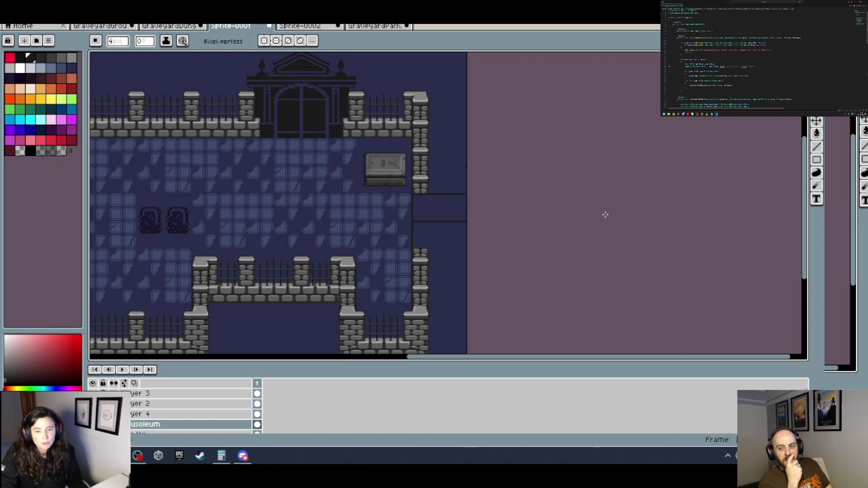
{"action": "scroll", "coordinate": [476, 226], "scroll_direction": "up", "scroll_amount": 4}
{"action": "scroll", "coordinate": [480, 117], "scroll_direction": "up", "scroll_amount": 2}
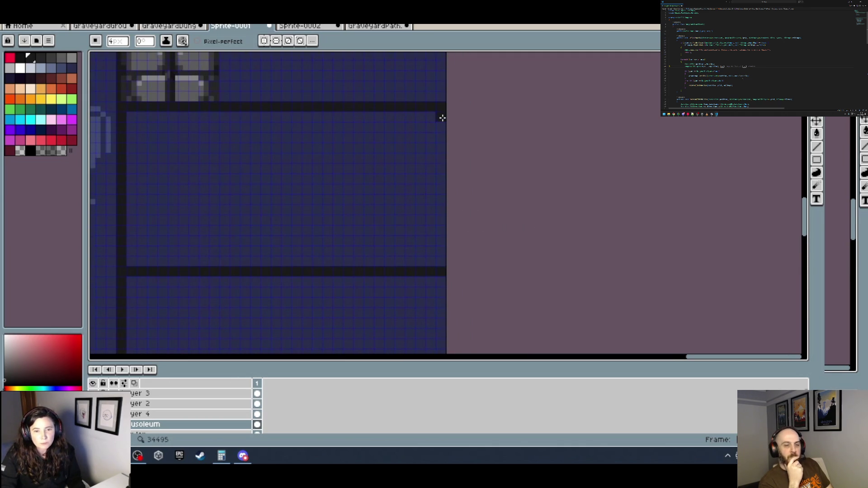
{"action": "scroll", "coordinate": [470, 217], "scroll_direction": "down", "scroll_amount": 3}
{"action": "scroll", "coordinate": [460, 271], "scroll_direction": "left", "scroll_amount": 2}
{"action": "scroll", "coordinate": [454, 297], "scroll_direction": "right", "scroll_amount": 2}
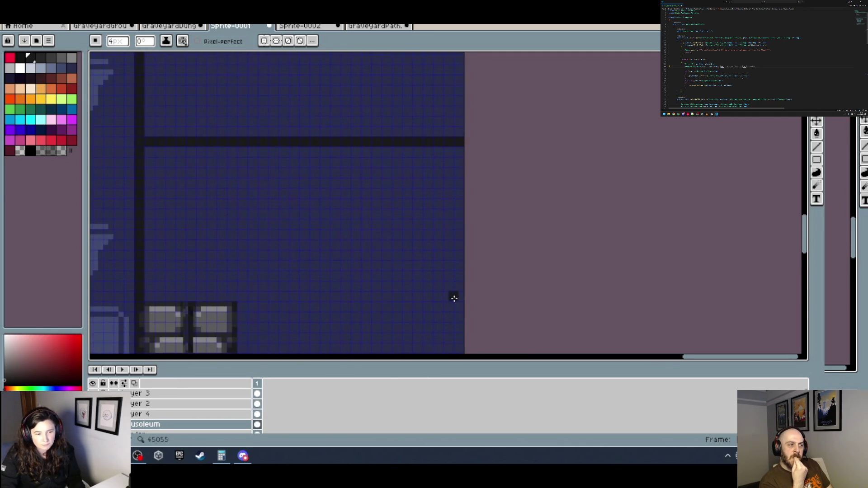
{"action": "left_click_drag", "start_coordinate": [458, 295], "coordinate": [459, 298]}
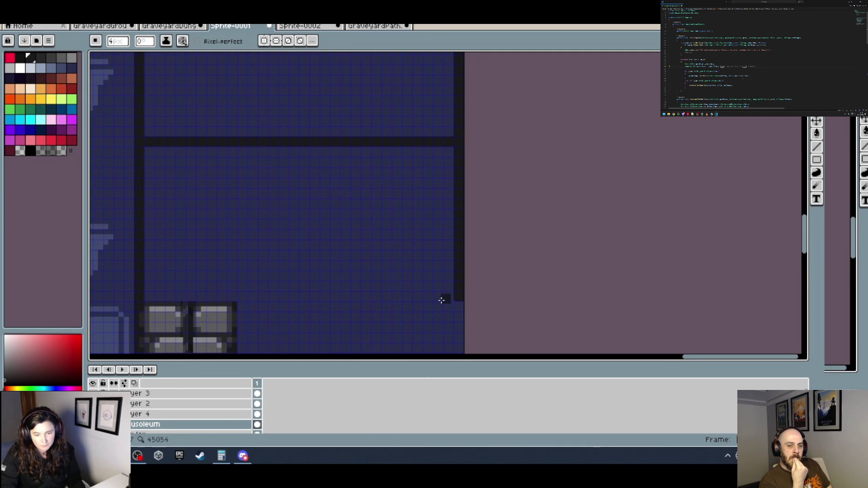
{"action": "scroll", "coordinate": [219, 291], "scroll_direction": "down", "scroll_amount": 3}
{"action": "scroll", "coordinate": [422, 250], "scroll_direction": "down", "scroll_amount": 3}
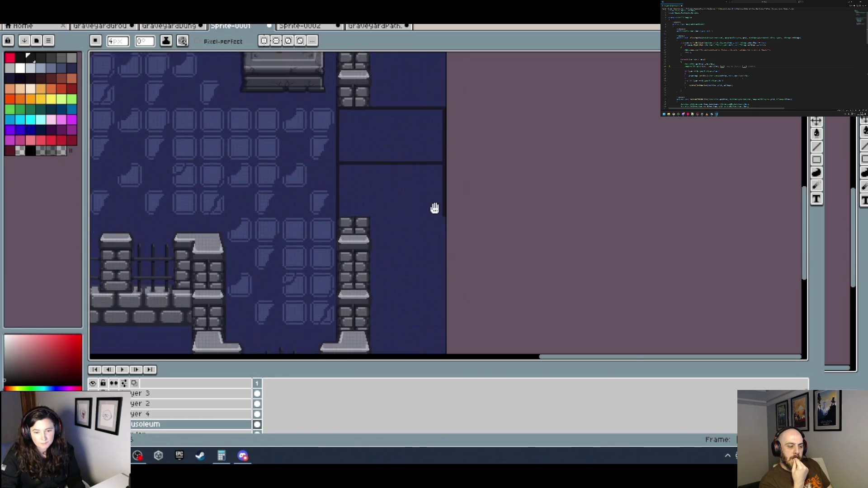
{"action": "scroll", "coordinate": [434, 208], "scroll_direction": "up", "scroll_amount": 2}
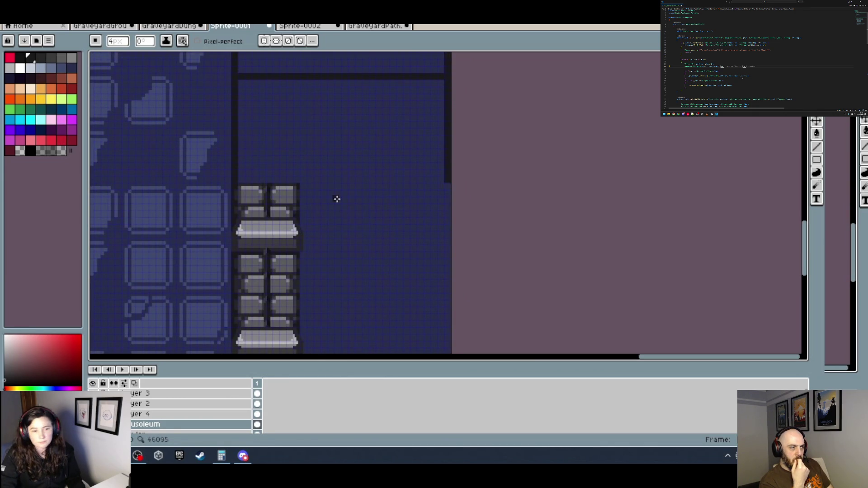
{"action": "scroll", "coordinate": [318, 194], "scroll_direction": "down", "scroll_amount": 2}
{"action": "scroll", "coordinate": [432, 201], "scroll_direction": "up", "scroll_amount": 2}
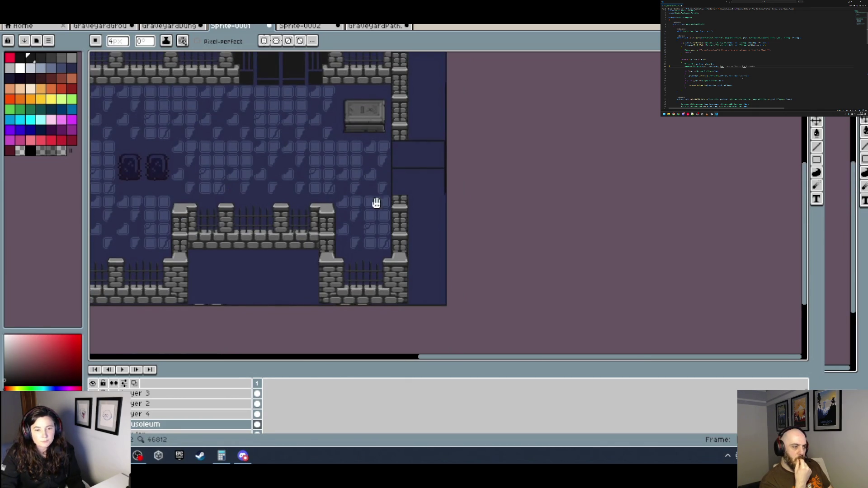
{"action": "scroll", "coordinate": [443, 208], "scroll_direction": "up", "scroll_amount": 2}
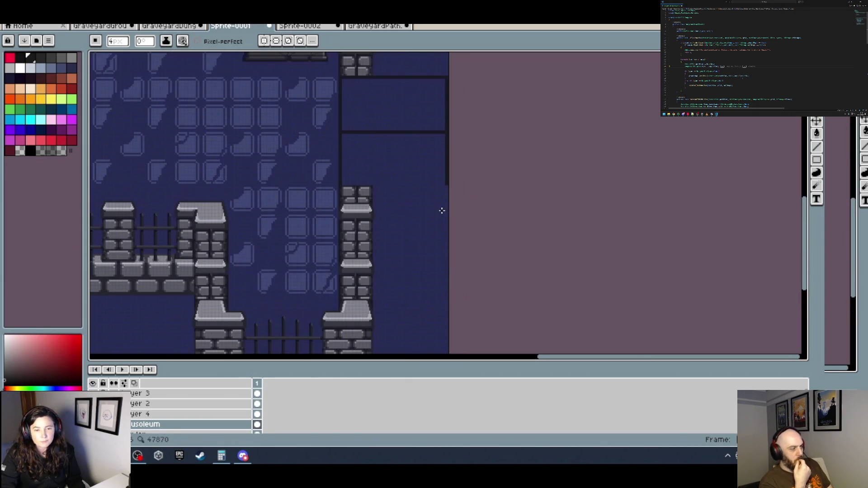
{"action": "scroll", "coordinate": [442, 211], "scroll_direction": "down", "scroll_amount": 3}
{"action": "scroll", "coordinate": [446, 178], "scroll_direction": "up", "scroll_amount": 1}
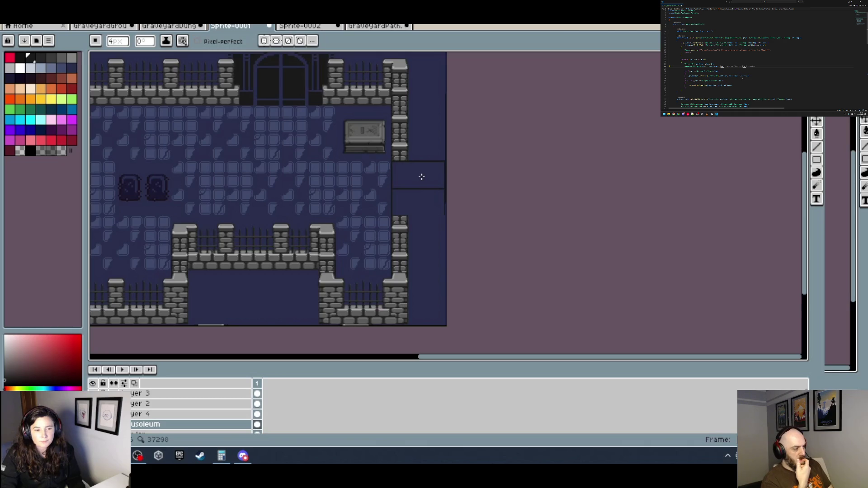
{"action": "scroll", "coordinate": [392, 174], "scroll_direction": "down", "scroll_amount": 4}
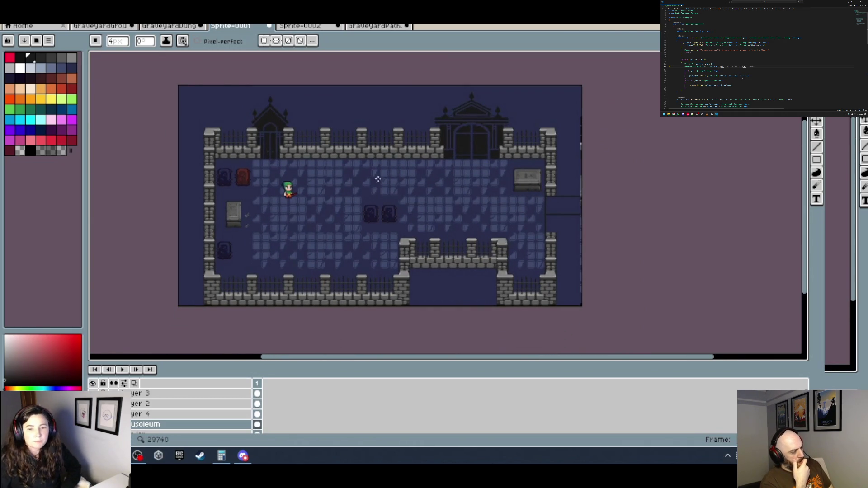
{"action": "scroll", "coordinate": [499, 192], "scroll_direction": "up", "scroll_amount": 1}
{"action": "scroll", "coordinate": [525, 184], "scroll_direction": "left", "scroll_amount": 3}
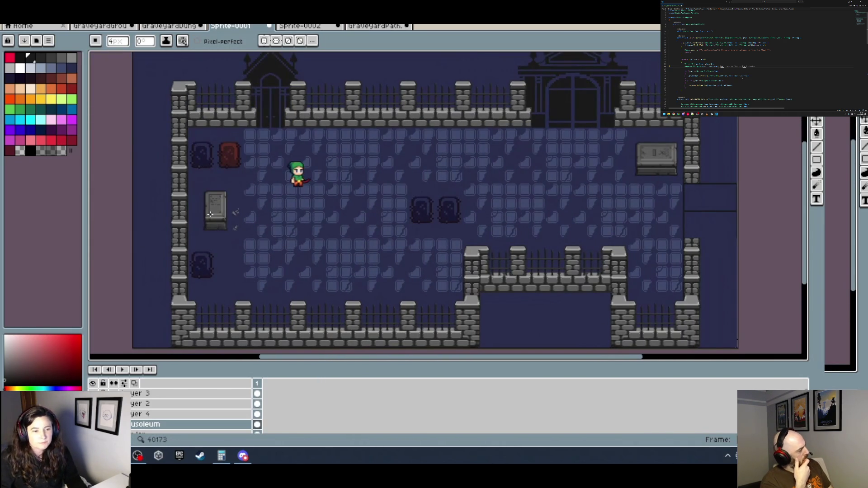
{"action": "scroll", "coordinate": [236, 223], "scroll_direction": "up", "scroll_amount": 2}
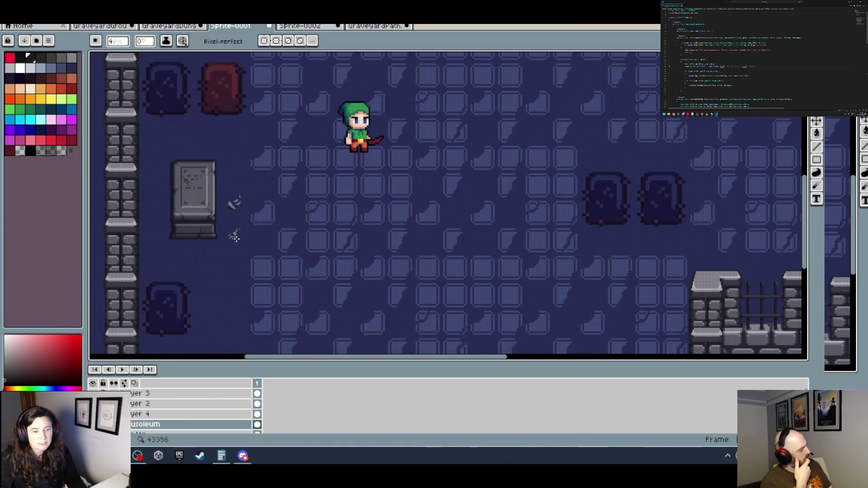
{"action": "left_click_drag", "start_coordinate": [337, 161], "coordinate": [329, 238]}
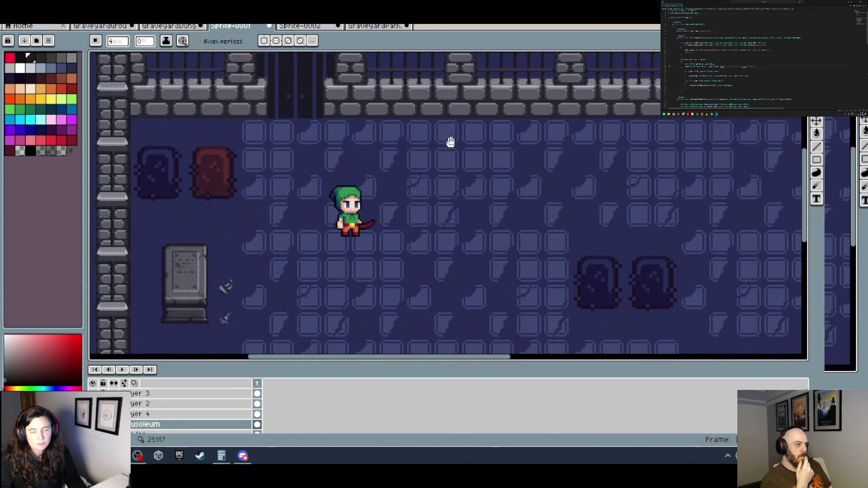
{"action": "scroll", "coordinate": [450, 142], "scroll_direction": "down", "scroll_amount": 3}
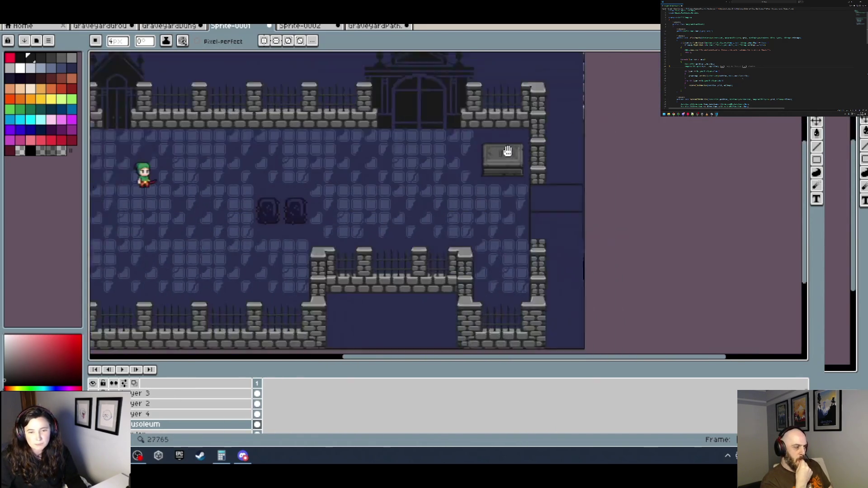
{"action": "left_click_drag", "start_coordinate": [507, 151], "coordinate": [450, 127]}
{"action": "mouse_move", "coordinate": [420, 160]}
{"action": "left_mouse_down"}
{"action": "mouse_move", "coordinate": [531, 198]}
{"action": "mouse_move", "coordinate": [405, 164]}
{"action": "left_mouse_up"}
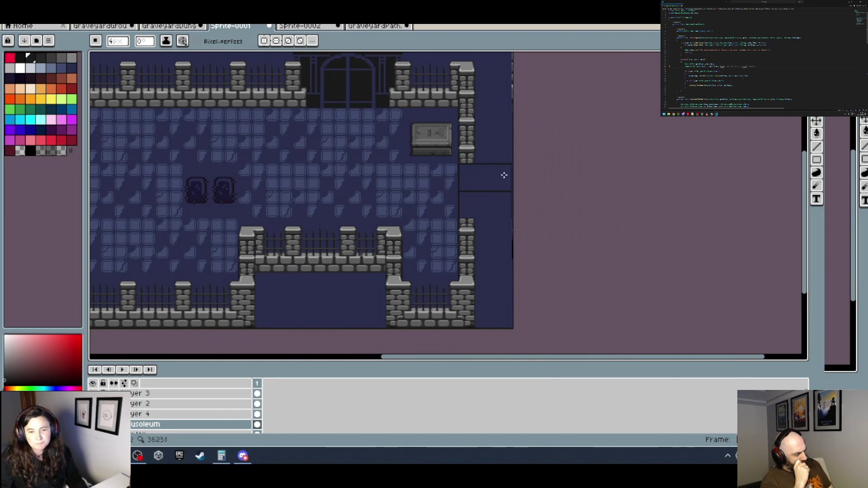
{"action": "scroll", "coordinate": [530, 215], "scroll_direction": "up", "scroll_amount": 1}
{"action": "left_click_drag", "start_coordinate": [532, 223], "coordinate": [473, 221]}
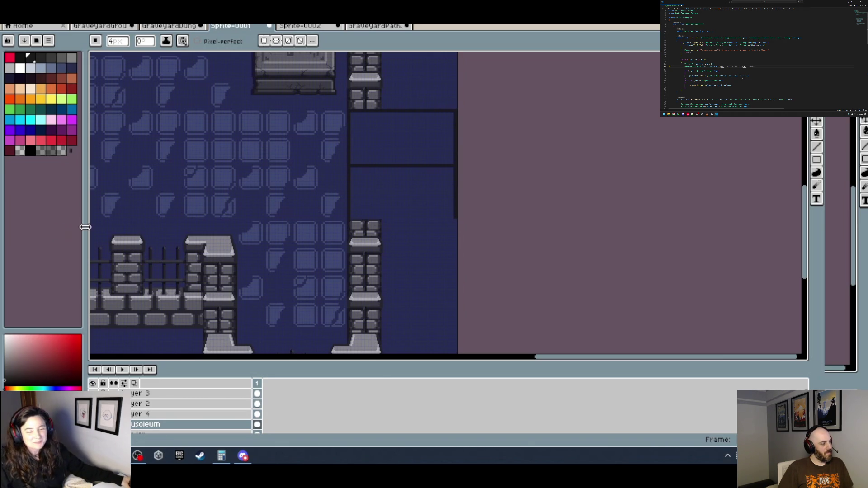
{"action": "scroll", "coordinate": [411, 239], "scroll_direction": "up", "scroll_amount": 3}
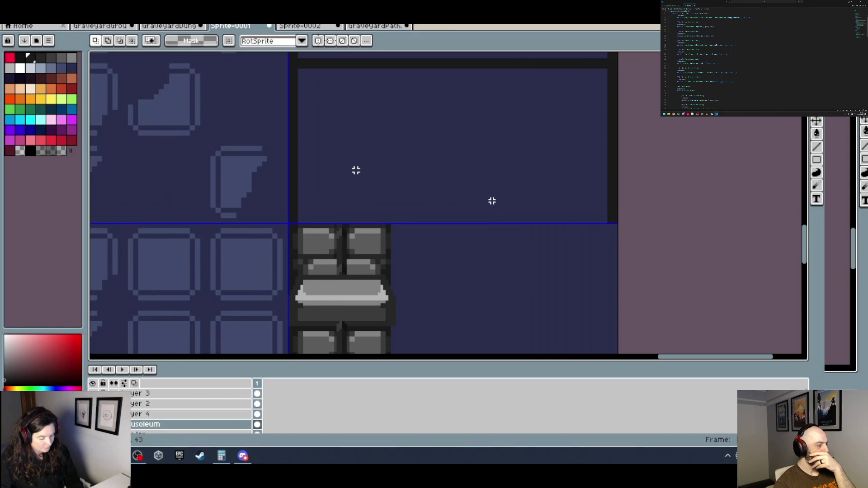
Paste the copied stone block onto the top of the right pillar and commit it.
{"action": "key", "text": "ctrl+v"}
{"action": "mouse_move", "coordinate": [413, 196]}
{"action": "left_mouse_down"}
{"action": "mouse_move", "coordinate": [362, 155]}
{"action": "mouse_move", "coordinate": [340, 166]}
{"action": "left_mouse_up"}
{"action": "left_click", "coordinate": [413, 141]}
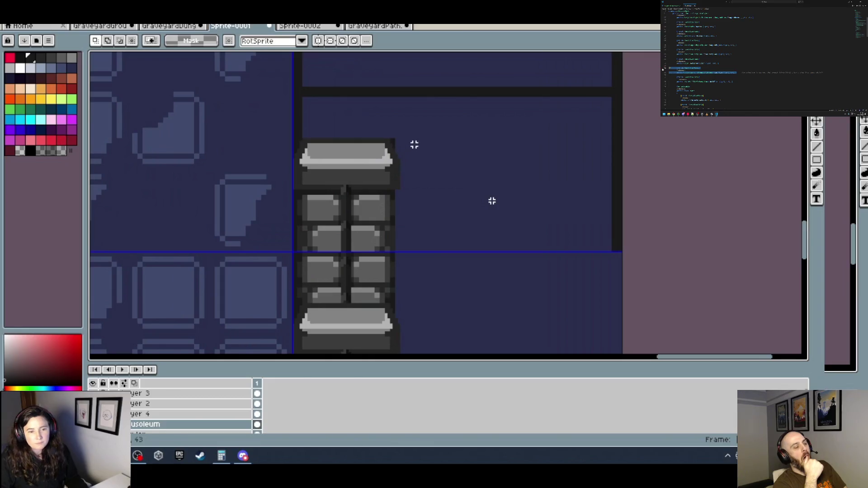
{"action": "left_click", "coordinate": [257, 178], "text": "alt"}
Switch to the Pencil, sample the black outline colour from the pillar, and pan around nearby tiles.
{"action": "key", "text": "b"}
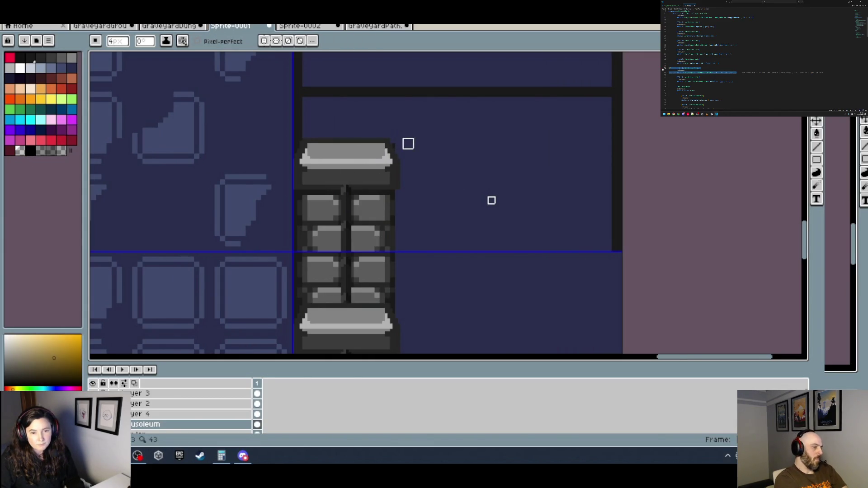
{"action": "scroll", "coordinate": [396, 139], "scroll_direction": "up", "scroll_amount": 2}
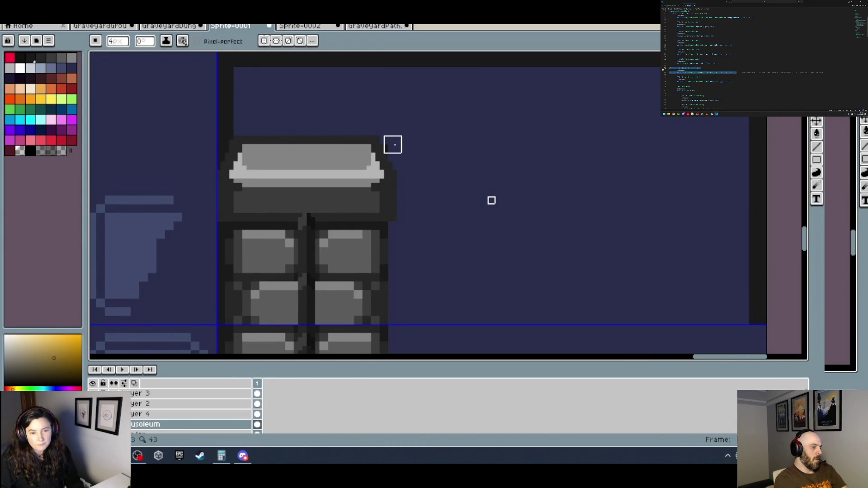
{"action": "scroll", "coordinate": [374, 144], "scroll_direction": "down", "scroll_amount": 4}
{"action": "scroll", "coordinate": [392, 163], "scroll_direction": "up", "scroll_amount": 3}
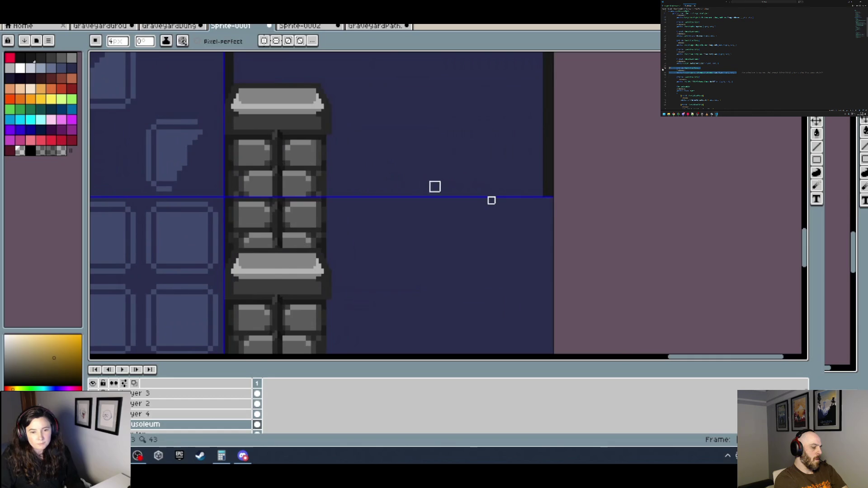
{"action": "left_click", "coordinate": [550, 181], "text": "alt"}
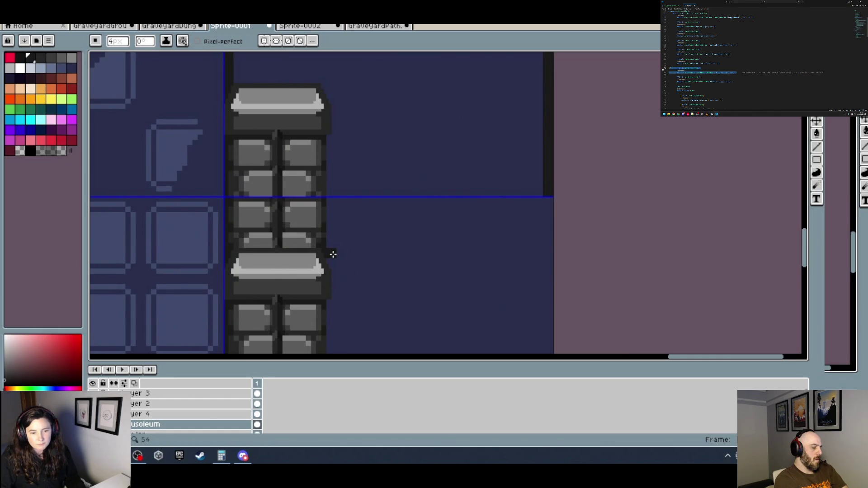
{"action": "scroll", "coordinate": [333, 254], "scroll_direction": "down", "scroll_amount": 3}
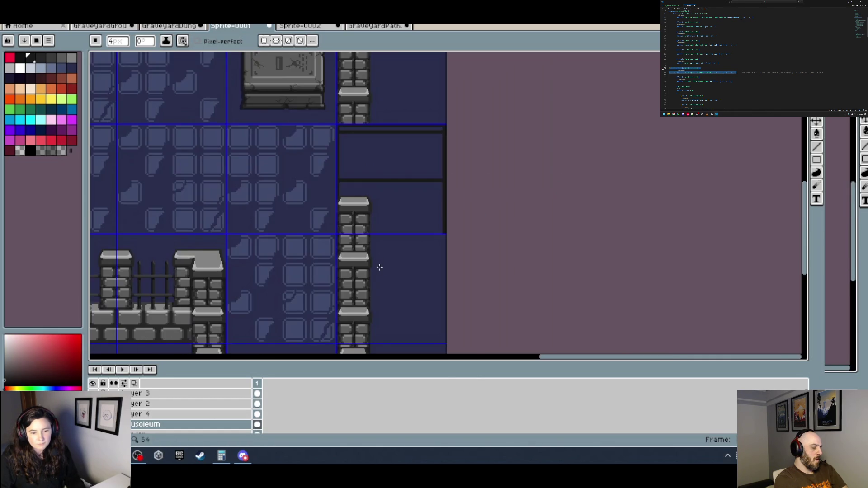
{"action": "mouse_move", "coordinate": [333, 255]}
{"action": "left_mouse_down"}
{"action": "mouse_move", "coordinate": [362, 140]}
{"action": "mouse_move", "coordinate": [473, 130]}
{"action": "mouse_move", "coordinate": [417, 170]}
{"action": "mouse_move", "coordinate": [333, 194]}
{"action": "mouse_move", "coordinate": [320, 219]}
{"action": "left_mouse_up"}
{"action": "scroll", "coordinate": [421, 170], "scroll_direction": "up", "scroll_amount": 3}
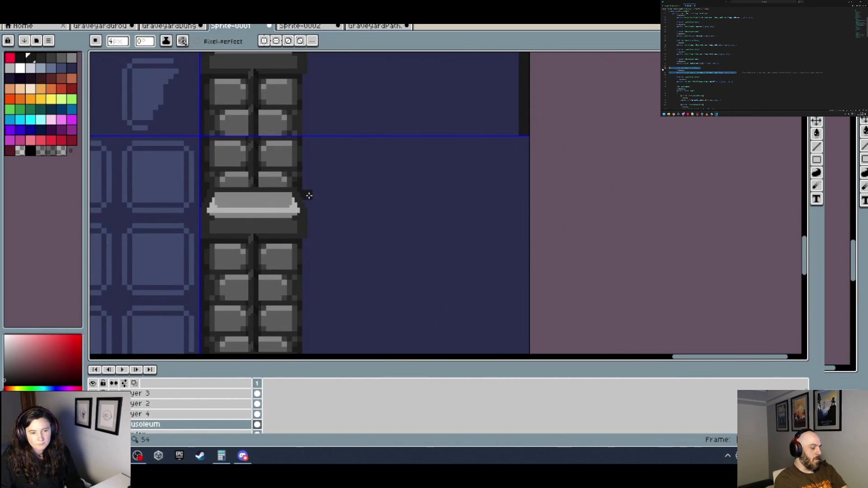
{"action": "scroll", "coordinate": [317, 194], "scroll_direction": "down", "scroll_amount": 4}
{"action": "left_click_drag", "start_coordinate": [370, 178], "coordinate": [370, 193]}
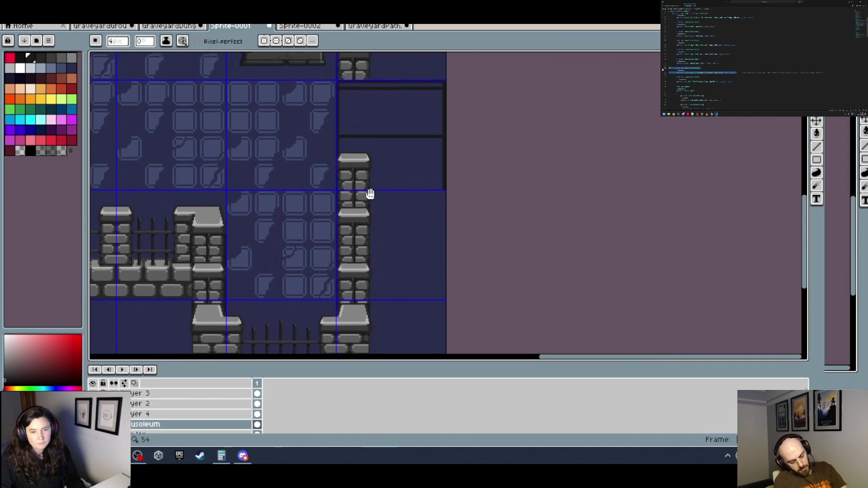
{"action": "scroll", "coordinate": [389, 196], "scroll_direction": "down", "scroll_amount": 4}
{"action": "scroll", "coordinate": [317, 181], "scroll_direction": "up", "scroll_amount": 2}
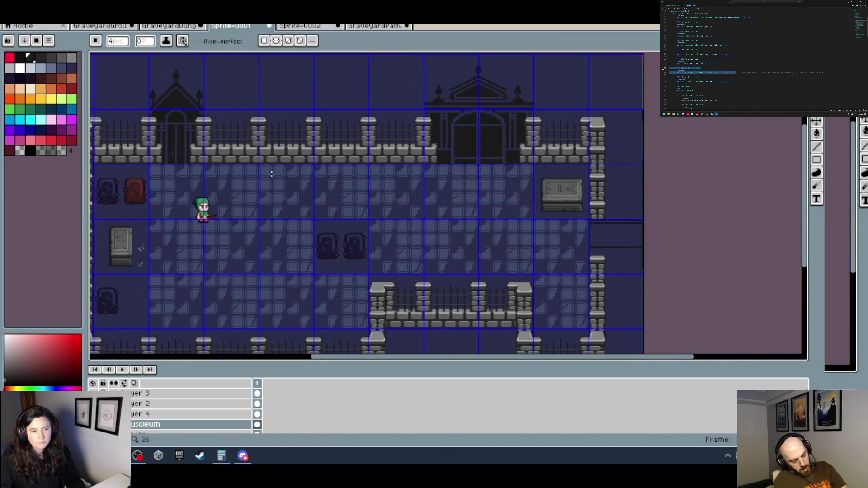
{"action": "left_click_drag", "start_coordinate": [271, 174], "coordinate": [378, 201]}
Polygon-lasso a narrow strip of the pillar left of the mausoleum gate, then zoom toward the right wall gate.
{"action": "key", "text": "shift+q"}
{"action": "scroll", "coordinate": [316, 135], "scroll_direction": "up", "scroll_amount": 5}
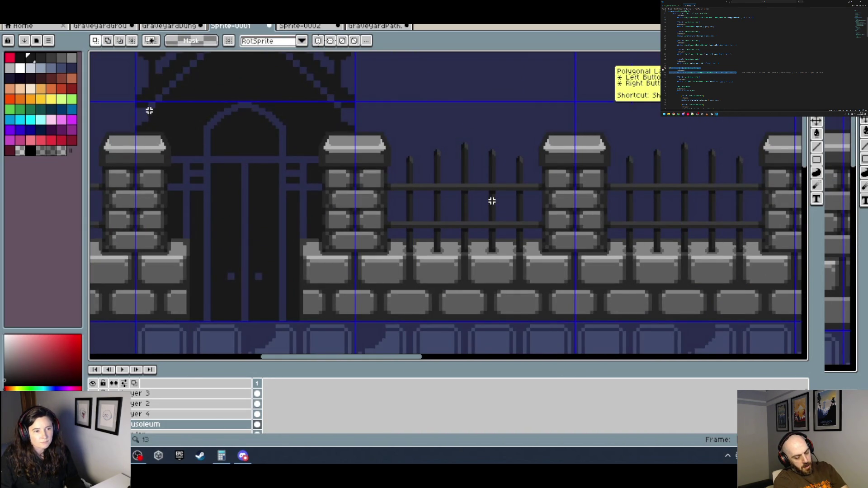
{"action": "mouse_move", "coordinate": [149, 110]}
{"action": "left_mouse_down"}
{"action": "mouse_move", "coordinate": [156, 251]}
{"action": "mouse_move", "coordinate": [188, 112]}
{"action": "mouse_move", "coordinate": [182, 238]}
{"action": "left_mouse_up"}
{"action": "left_click", "coordinate": [154, 109]}
{"action": "left_click_drag", "start_coordinate": [177, 325], "coordinate": [159, 320]}
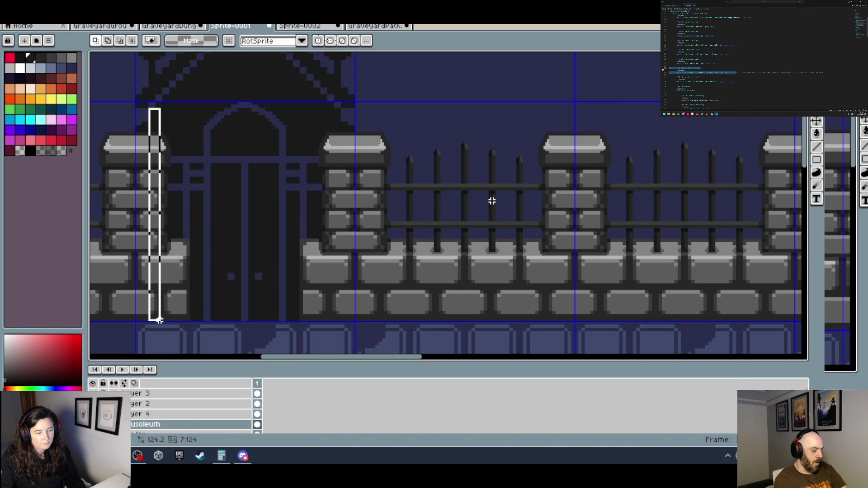
{"action": "scroll", "coordinate": [317, 312], "scroll_direction": "down", "scroll_amount": 5}
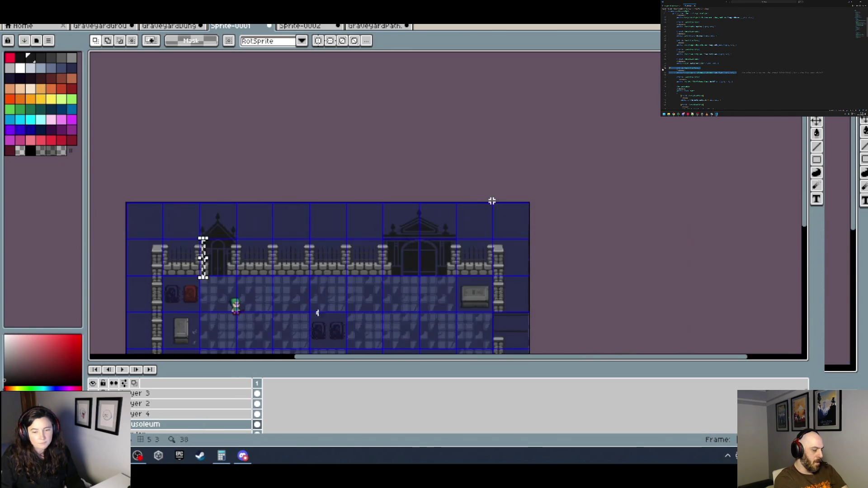
{"action": "scroll", "coordinate": [318, 313], "scroll_direction": "down", "scroll_amount": 1}
{"action": "scroll", "coordinate": [450, 237], "scroll_direction": "up", "scroll_amount": 3}
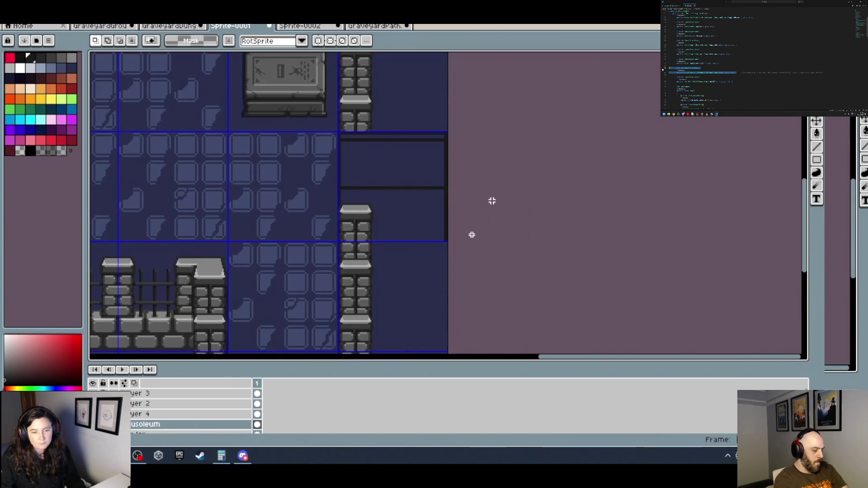
{"action": "scroll", "coordinate": [471, 235], "scroll_direction": "down", "scroll_amount": 1}
{"action": "scroll", "coordinate": [454, 252], "scroll_direction": "up", "scroll_amount": 1}
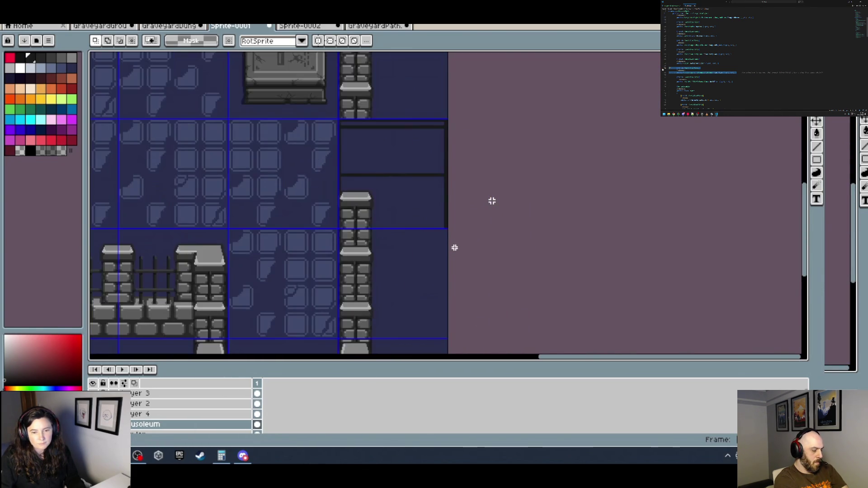
{"action": "scroll", "coordinate": [449, 235], "scroll_direction": "up", "scroll_amount": 1}
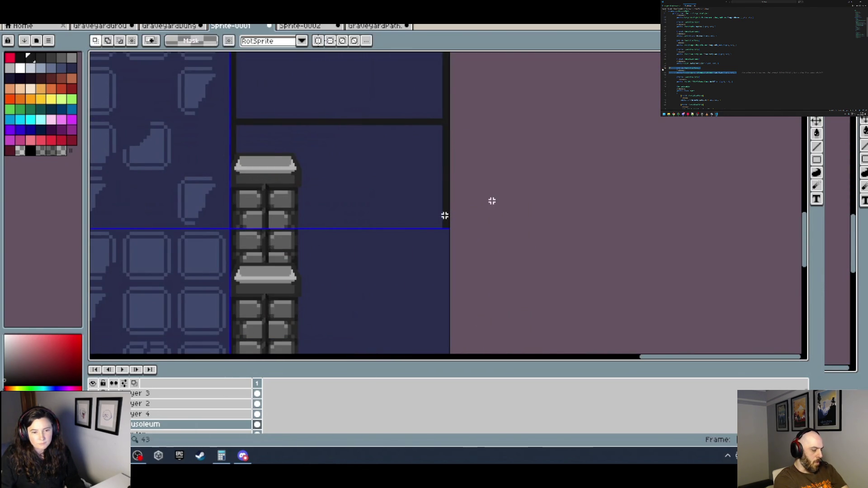
Sample the navy panel colour and pencil over the dark dividing line in the gate panel.
{"action": "key", "text": "b"}
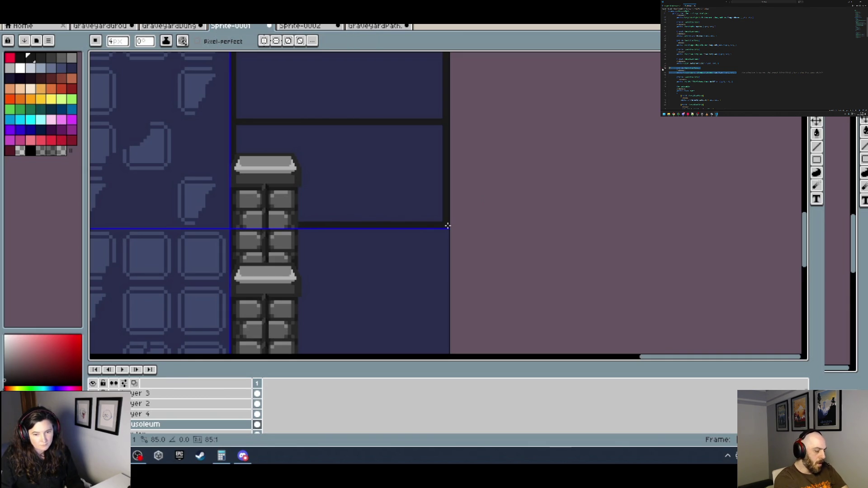
{"action": "scroll", "coordinate": [445, 219], "scroll_direction": "down", "scroll_amount": 2}
{"action": "scroll", "coordinate": [447, 215], "scroll_direction": "up", "scroll_amount": 2}
{"action": "left_click", "coordinate": [332, 213], "text": "alt"}
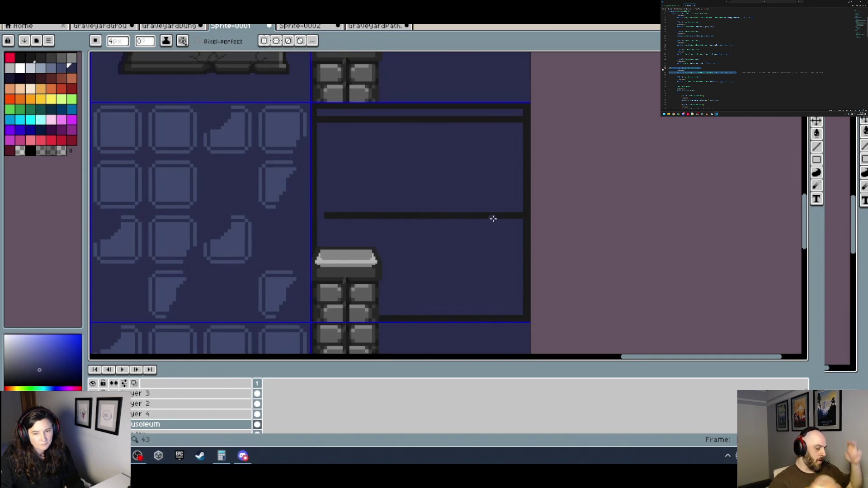
{"action": "left_click", "coordinate": [518, 216], "text": "shift"}
{"action": "scroll", "coordinate": [425, 219], "scroll_direction": "down", "scroll_amount": 2}
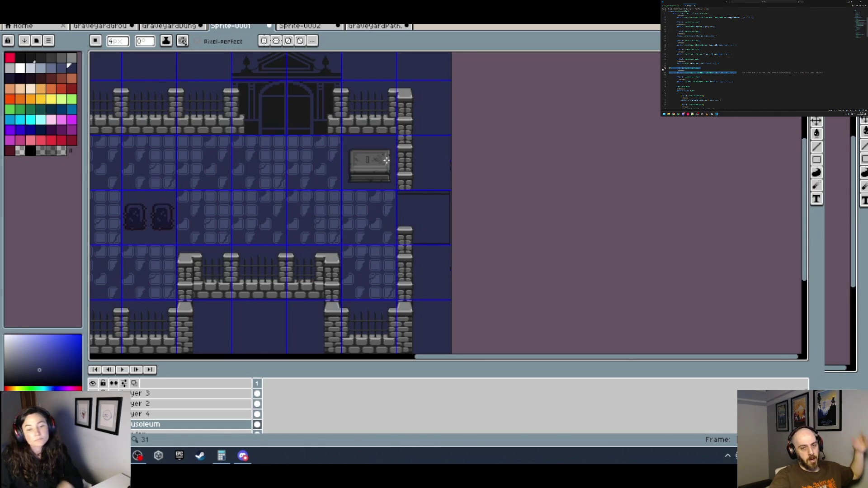
{"action": "scroll", "coordinate": [451, 158], "scroll_direction": "up", "scroll_amount": 3}
{"action": "left_click_drag", "start_coordinate": [432, 199], "coordinate": [376, 181]}
Eyedrop the gate's dark edge colour and pencil a dark pixel inside the gate panel.
{"action": "scroll", "coordinate": [271, 151], "scroll_direction": "up", "scroll_amount": 1}
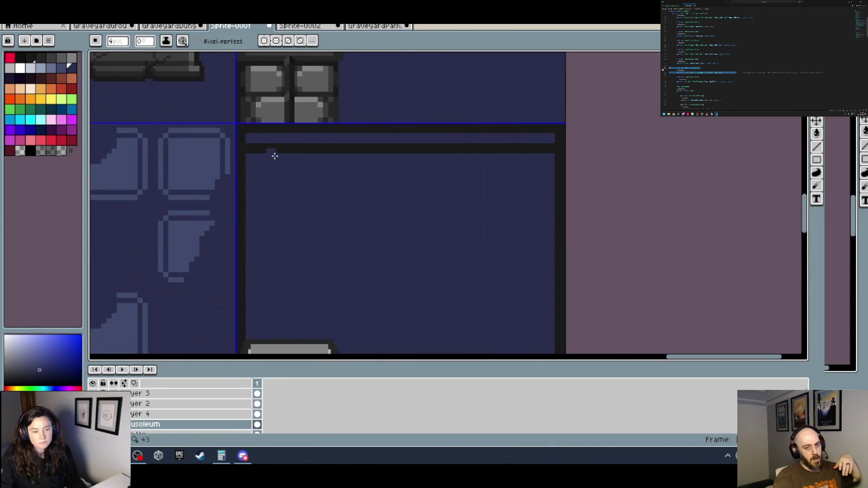
{"action": "scroll", "coordinate": [271, 151], "scroll_direction": "down", "scroll_amount": 1}
{"action": "mouse_move", "coordinate": [380, 227]}
{"action": "left_mouse_down"}
{"action": "mouse_move", "coordinate": [354, 186]}
{"action": "mouse_move", "coordinate": [380, 205]}
{"action": "left_mouse_up"}
{"action": "scroll", "coordinate": [374, 211], "scroll_direction": "down", "scroll_amount": 1}
{"action": "key", "text": "i"}
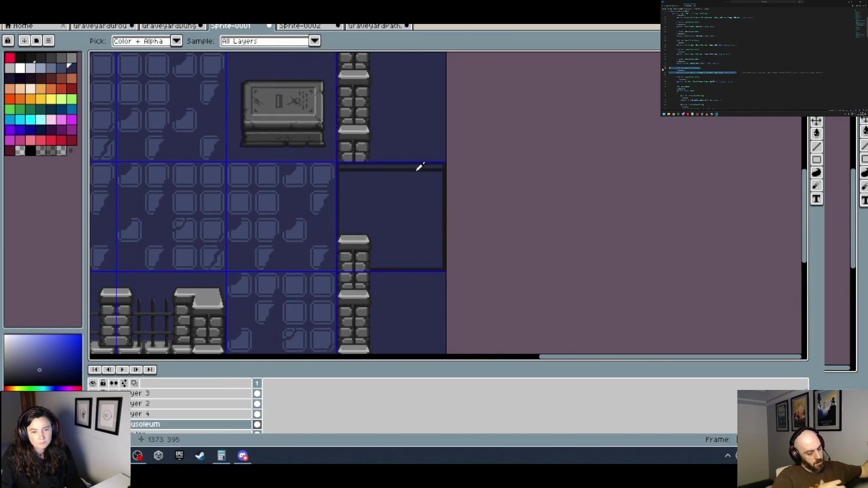
{"action": "left_click", "coordinate": [420, 167]}
{"action": "key", "text": "b"}
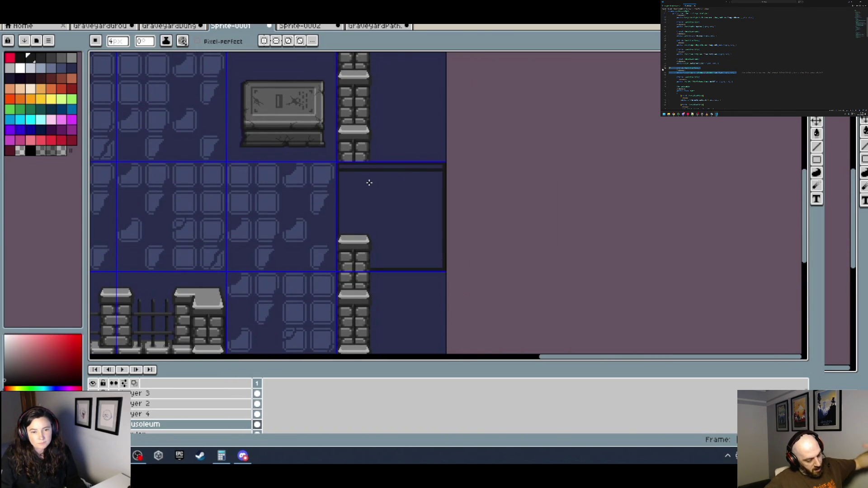
{"action": "scroll", "coordinate": [368, 184], "scroll_direction": "up", "scroll_amount": 2}
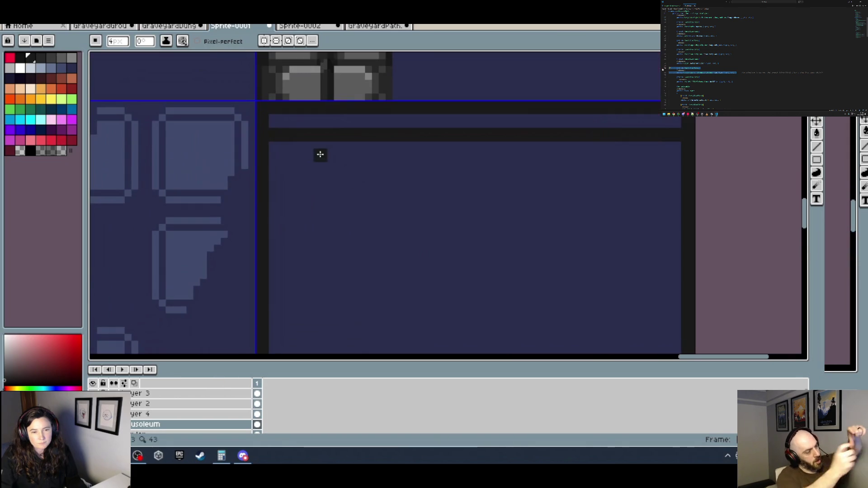
{"action": "left_click", "coordinate": [313, 172]}
Re-pick the navy colour and paint out the stray pixel and the dark horizontal bar.
{"action": "key", "text": "super"}
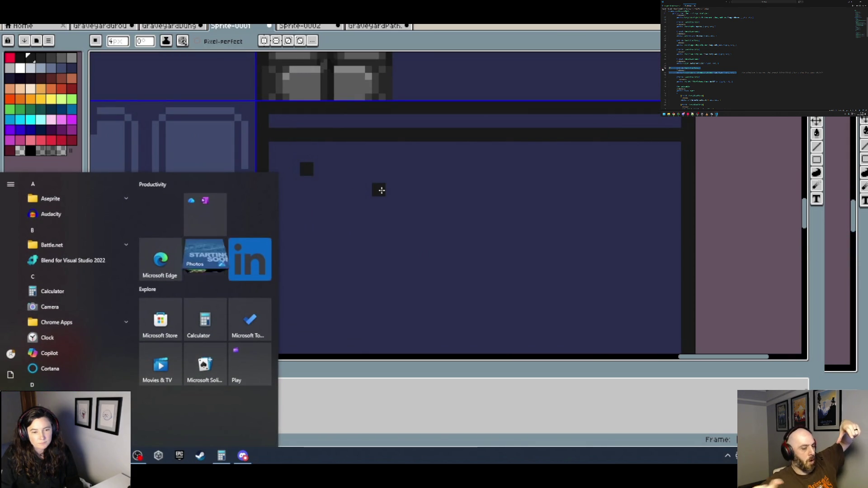
{"action": "key", "text": "super"}
{"action": "left_click", "coordinate": [340, 188], "text": "alt"}
{"action": "left_click", "coordinate": [307, 169]}
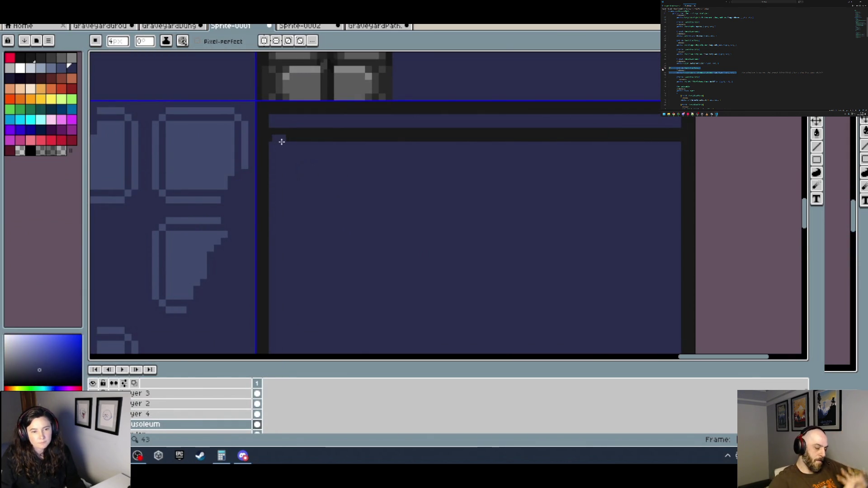
{"action": "left_click_drag", "start_coordinate": [278, 135], "coordinate": [674, 135]}
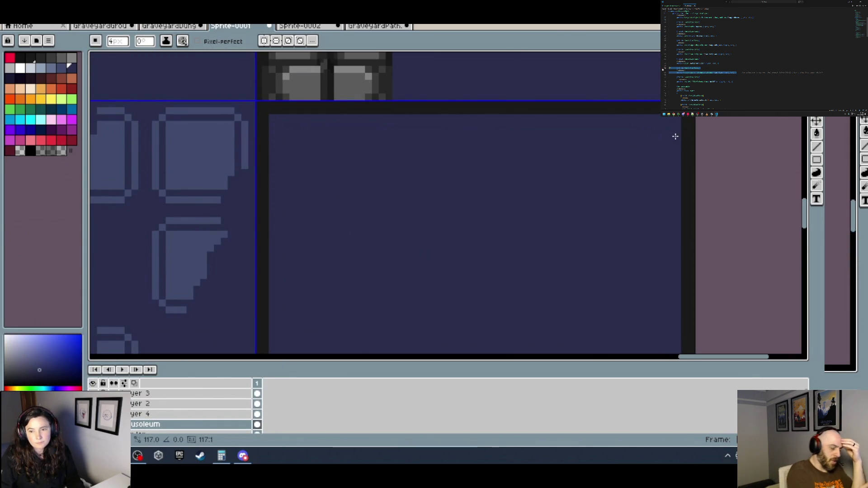
{"action": "scroll", "coordinate": [597, 157], "scroll_direction": "down", "scroll_amount": 3}
{"action": "left_click_drag", "start_coordinate": [529, 201], "coordinate": [520, 208]}
{"action": "scroll", "coordinate": [520, 208], "scroll_direction": "up", "scroll_amount": 2}
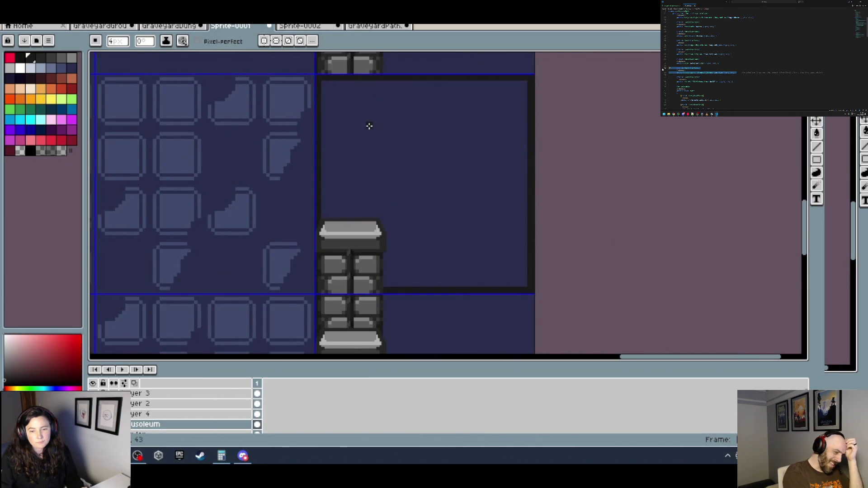
{"action": "scroll", "coordinate": [369, 126], "scroll_direction": "down", "scroll_amount": 2}
{"action": "left_click_drag", "start_coordinate": [435, 146], "coordinate": [428, 201]}
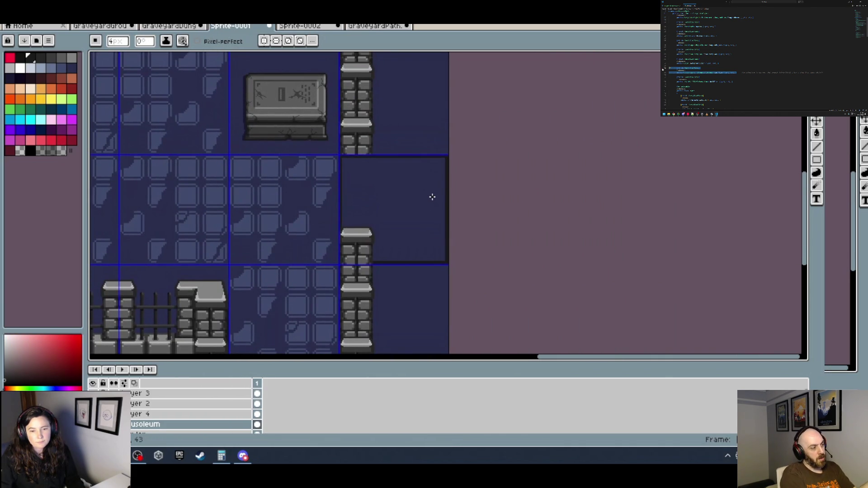
{"action": "scroll", "coordinate": [492, 200], "scroll_direction": "down", "scroll_amount": 1}
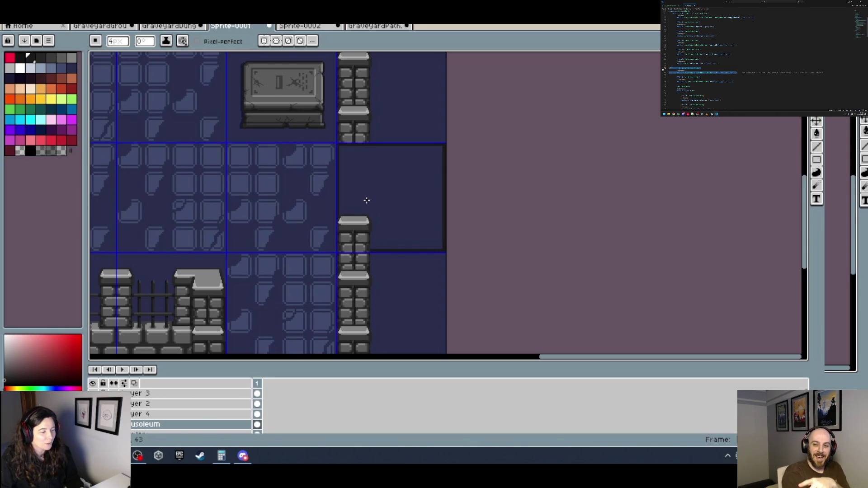
{"action": "scroll", "coordinate": [392, 174], "scroll_direction": "up", "scroll_amount": 2}
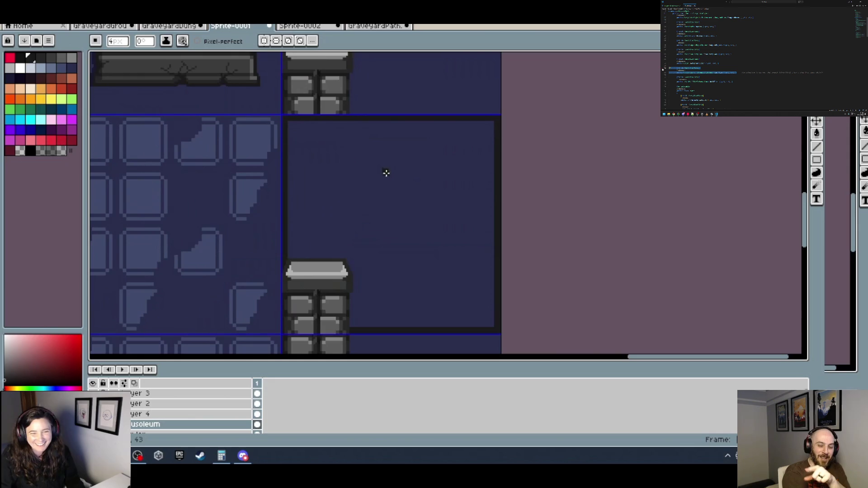
{"action": "scroll", "coordinate": [352, 179], "scroll_direction": "down", "scroll_amount": 2}
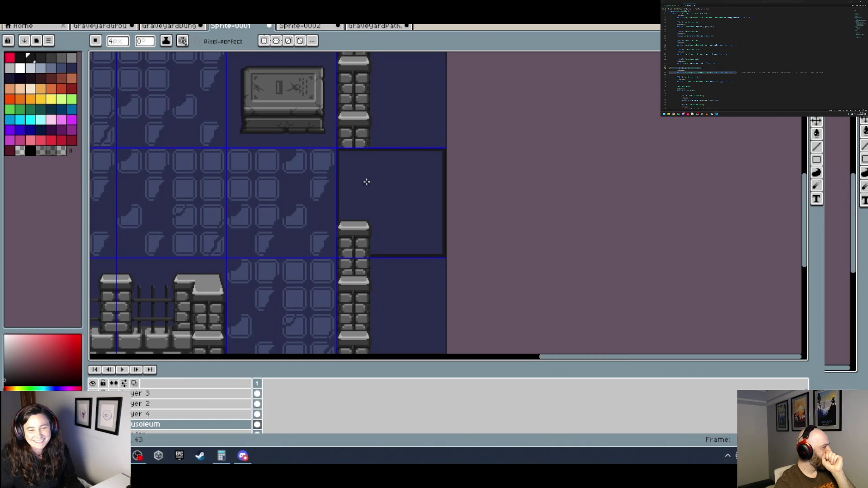
{"action": "scroll", "coordinate": [367, 182], "scroll_direction": "up", "scroll_amount": 2}
Set Grid Settings width and height to 1, then pencil a dark pixel at the panel's left wall.
{"action": "left_click", "coordinate": [163, 19]}
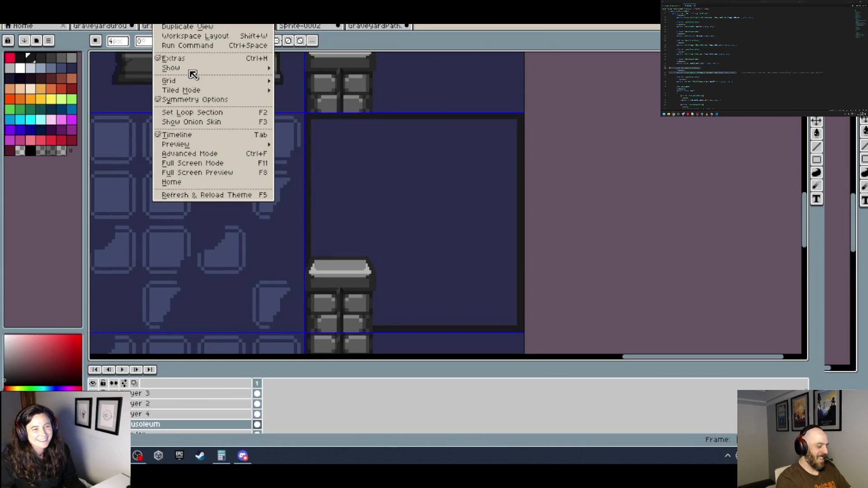
{"action": "mouse_move", "coordinate": [243, 81]}
{"action": "left_click", "coordinate": [320, 81]}
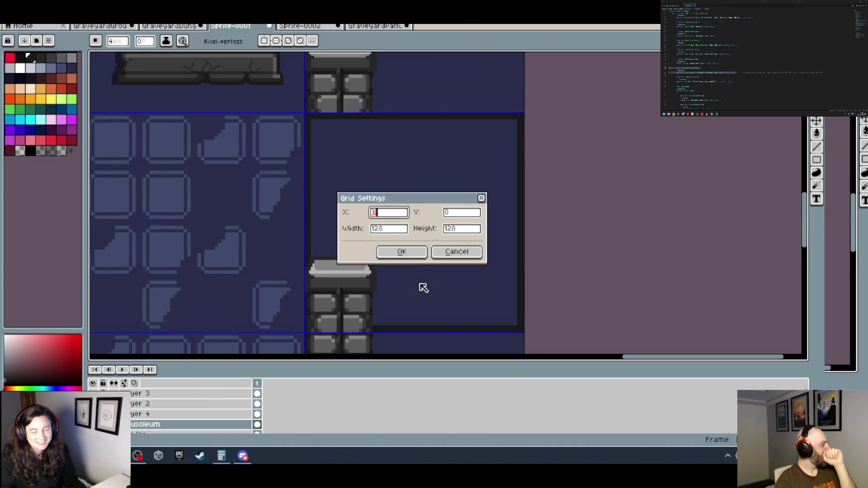
{"action": "double_click", "coordinate": [388, 229]}
{"action": "type", "text": "1"}
{"action": "key", "text": "Tab"}
{"action": "type", "text": "1"}
{"action": "left_click", "coordinate": [400, 250]}
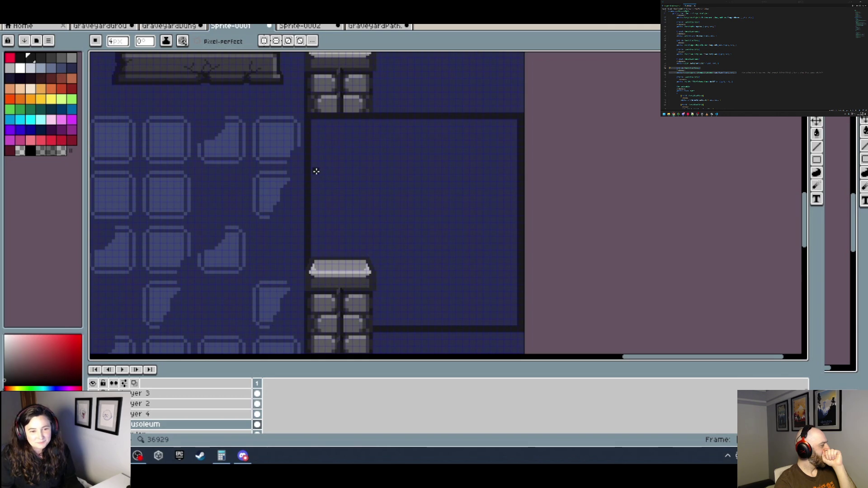
{"action": "left_click", "coordinate": [315, 185]}
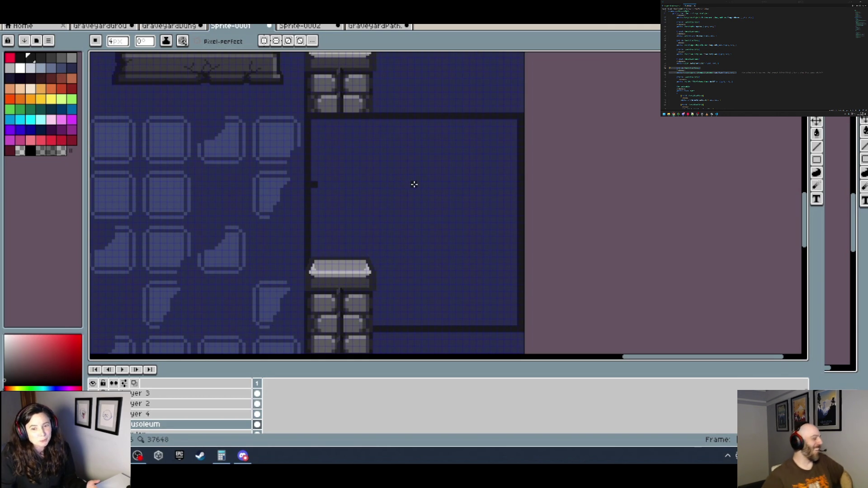
Draw a straight dark horizontal line across the gate panel.
{"action": "left_click", "coordinate": [516, 184], "text": "shift"}
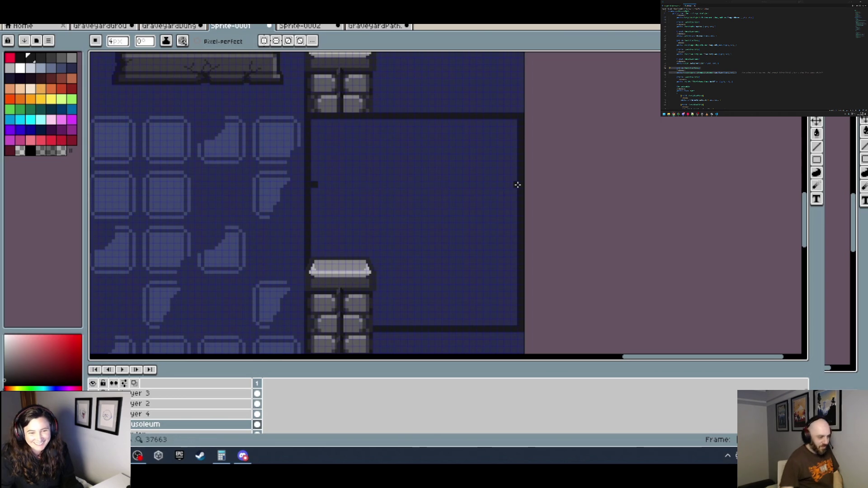
{"action": "left_click", "coordinate": [518, 184], "text": "shift"}
{"action": "scroll", "coordinate": [393, 170], "scroll_direction": "down", "scroll_amount": 5}
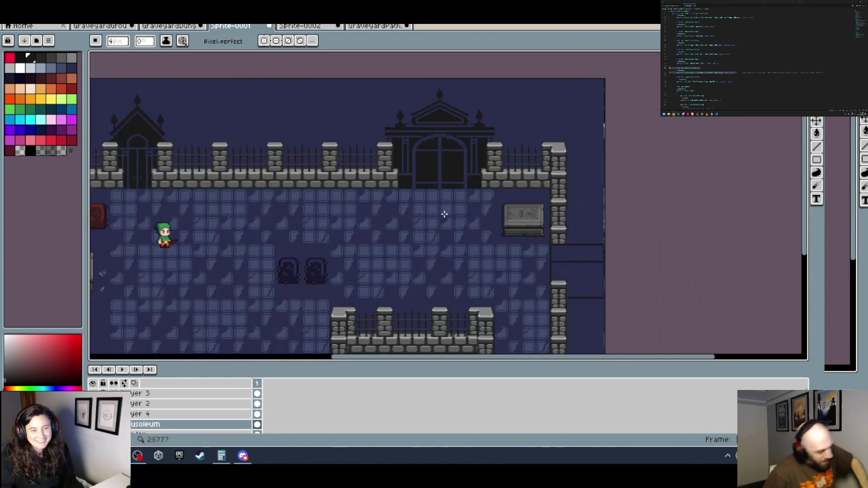
{"action": "scroll", "coordinate": [229, 156], "scroll_direction": "up", "scroll_amount": 2}
{"action": "scroll", "coordinate": [422, 218], "scroll_direction": "up", "scroll_amount": 3}
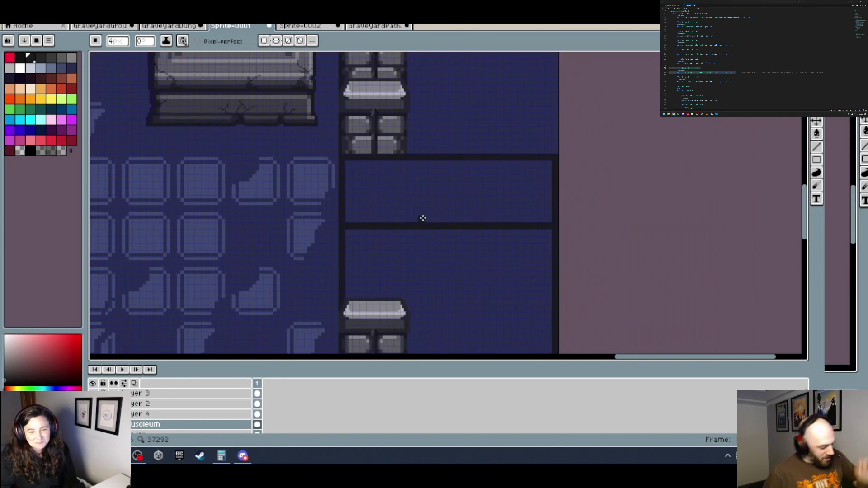
Flood-fill the box interior and the lighter blue bands above it with the dark colour.
{"action": "key", "text": "g"}
{"action": "left_click", "coordinate": [423, 187]}
{"action": "key", "text": "b"}
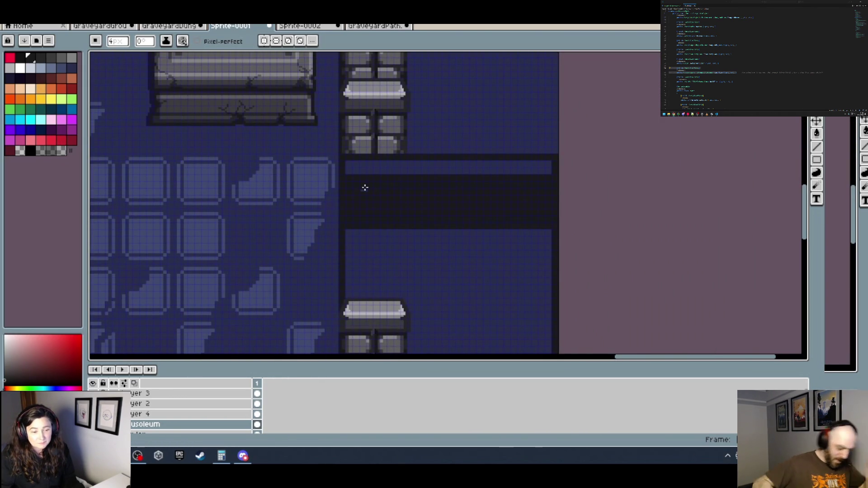
{"action": "key", "text": "g"}
{"action": "left_click", "coordinate": [395, 171]}
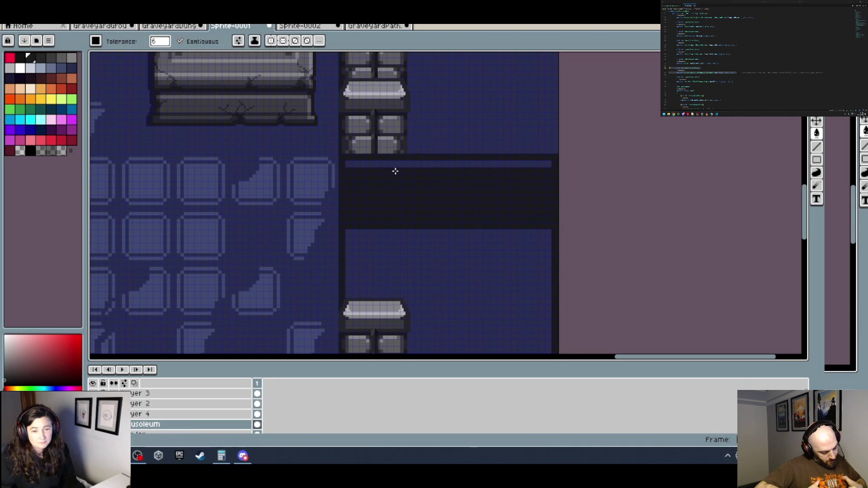
{"action": "left_click", "coordinate": [374, 163]}
{"action": "scroll", "coordinate": [448, 181], "scroll_direction": "down", "scroll_amount": 2}
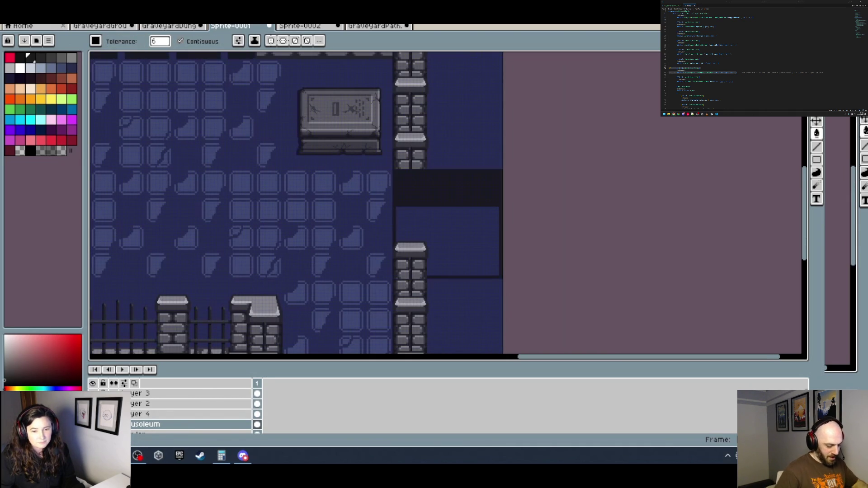
{"action": "scroll", "coordinate": [445, 253], "scroll_direction": "down", "scroll_amount": 2}
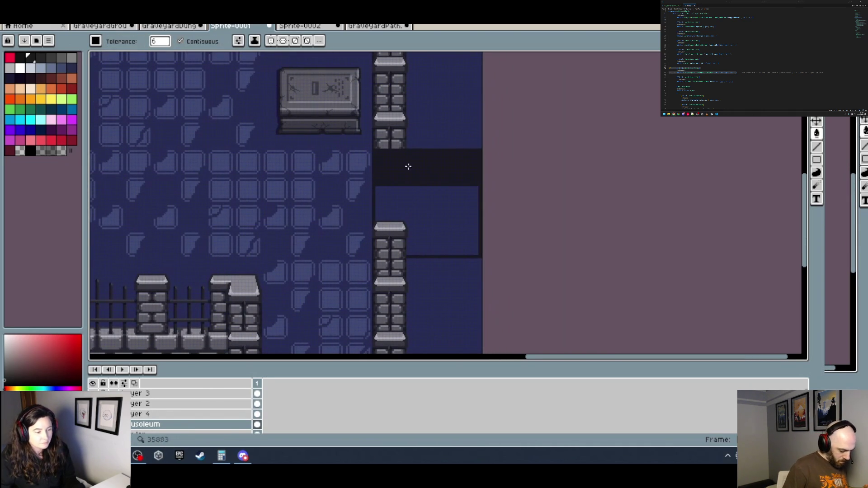
{"action": "key", "text": "b"}
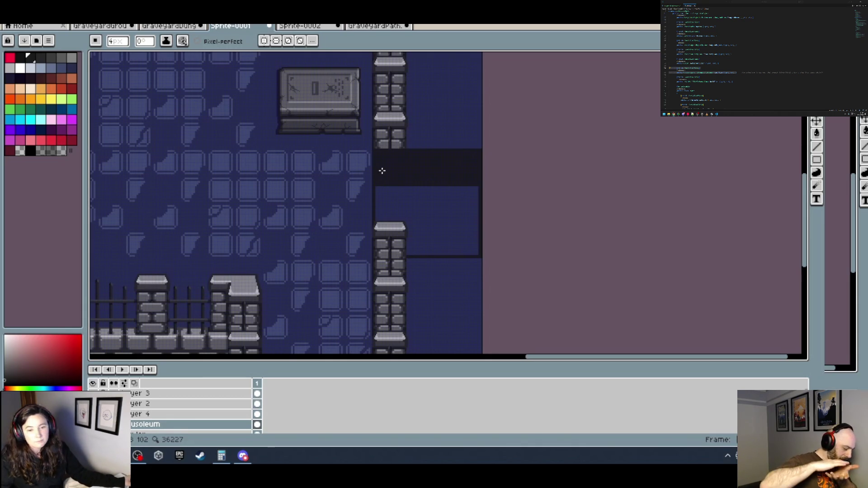
Draw a dark horizontal line across the blue panel.
{"action": "scroll", "coordinate": [395, 200], "scroll_direction": "up", "scroll_amount": 2}
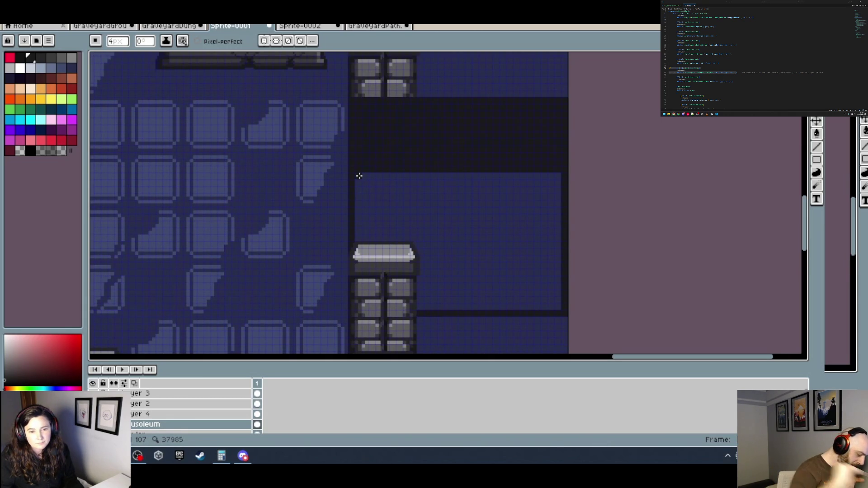
{"action": "left_click", "coordinate": [359, 183]}
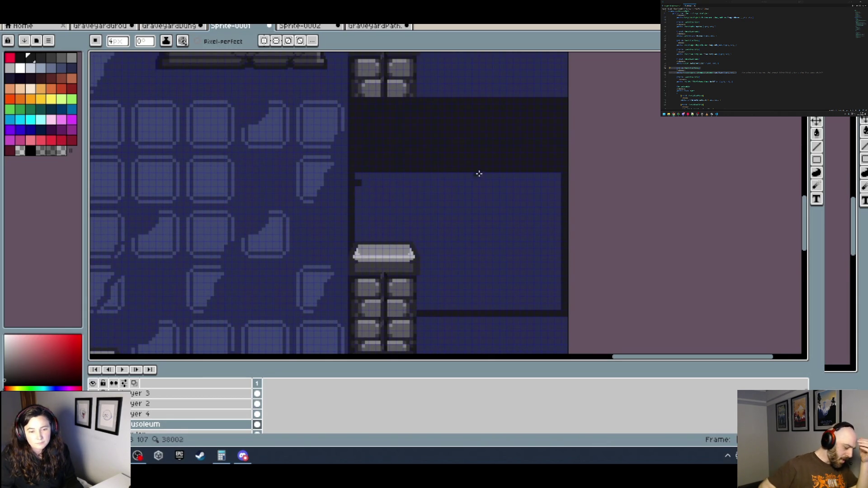
{"action": "left_click", "coordinate": [562, 183], "text": "shift"}
{"action": "scroll", "coordinate": [565, 185], "scroll_direction": "down", "scroll_amount": 4}
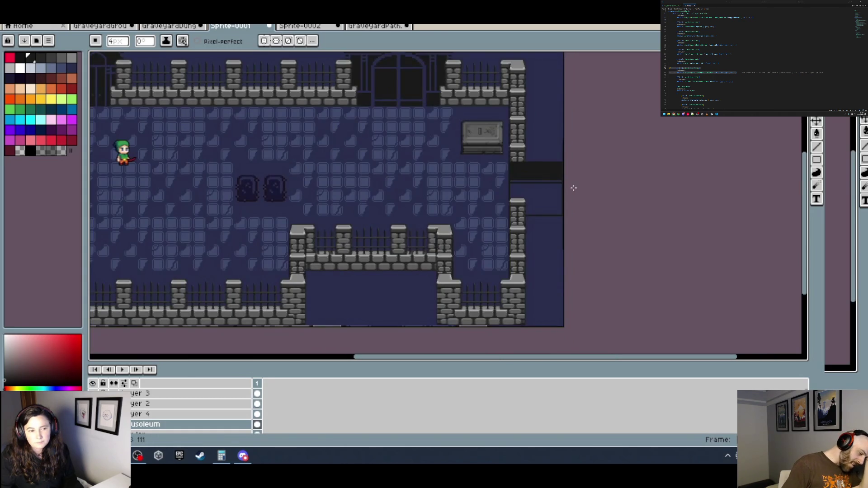
{"action": "mouse_move", "coordinate": [573, 188]}
{"action": "left_mouse_down"}
{"action": "mouse_move", "coordinate": [543, 187]}
{"action": "mouse_move", "coordinate": [566, 200]}
{"action": "mouse_move", "coordinate": [495, 196]}
{"action": "mouse_move", "coordinate": [511, 213]}
{"action": "mouse_move", "coordinate": [444, 189]}
{"action": "left_mouse_up"}
Draw a dark line down the panel's left side from its upper-left corner.
{"action": "scroll", "coordinate": [574, 240], "scroll_direction": "up", "scroll_amount": 3}
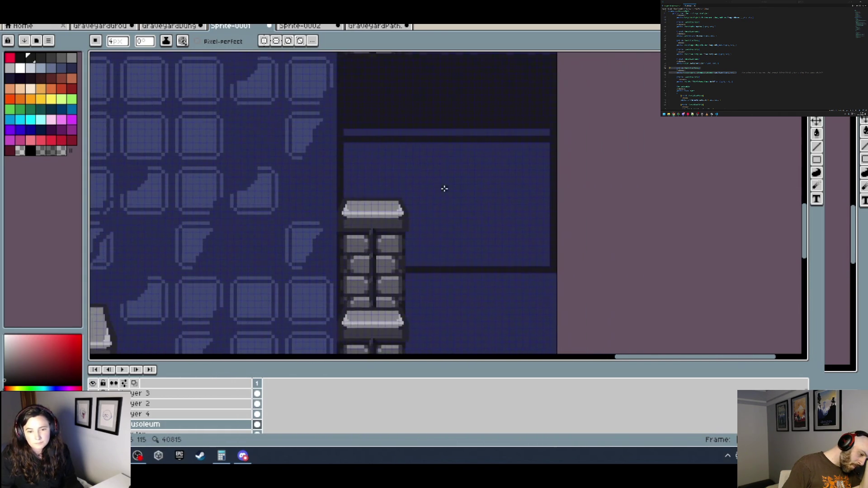
{"action": "scroll", "coordinate": [356, 155], "scroll_direction": "up", "scroll_amount": 1}
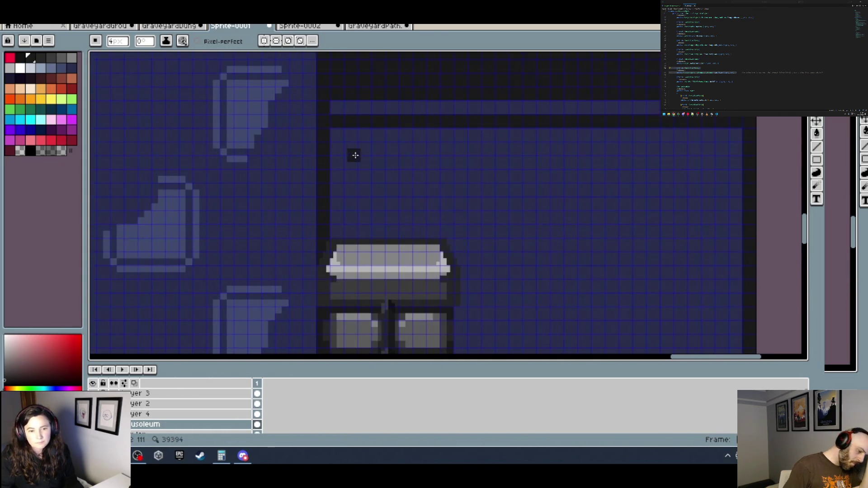
{"action": "left_click", "coordinate": [364, 135]}
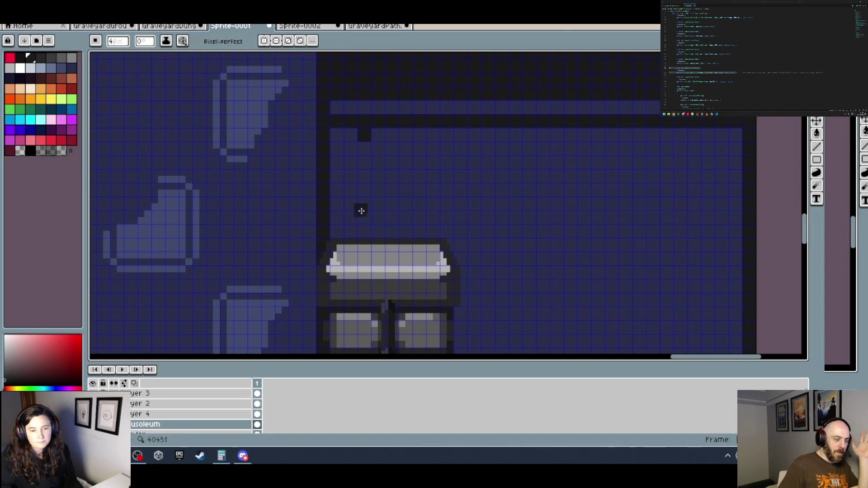
{"action": "left_click", "coordinate": [364, 231], "text": "shift"}
{"action": "scroll", "coordinate": [370, 226], "scroll_direction": "down", "scroll_amount": 3}
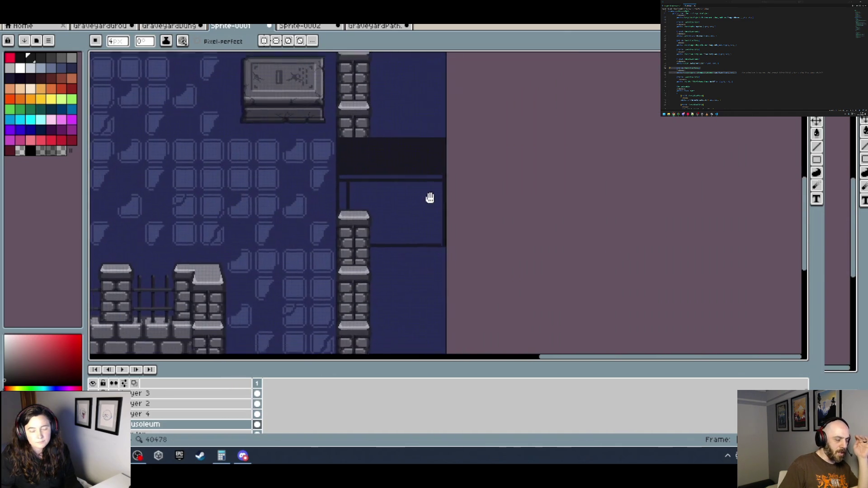
{"action": "scroll", "coordinate": [429, 198], "scroll_direction": "up", "scroll_amount": 3}
{"action": "scroll", "coordinate": [304, 172], "scroll_direction": "left", "scroll_amount": 4}
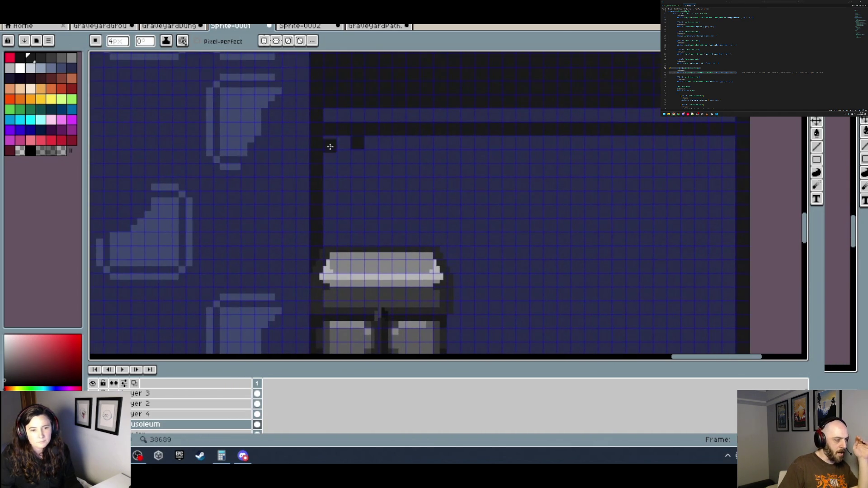
Run a dark line along the panel top and add a dark pixel inside the panel.
{"action": "left_click", "coordinate": [330, 142]}
{"action": "left_click", "coordinate": [734, 142], "text": "shift"}
{"action": "left_click", "coordinate": [571, 171]}
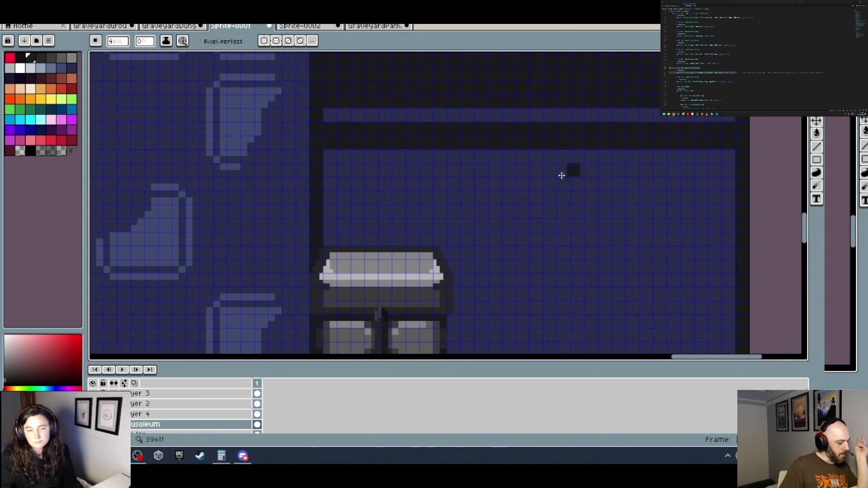
{"action": "scroll", "coordinate": [562, 175], "scroll_direction": "down", "scroll_amount": 5}
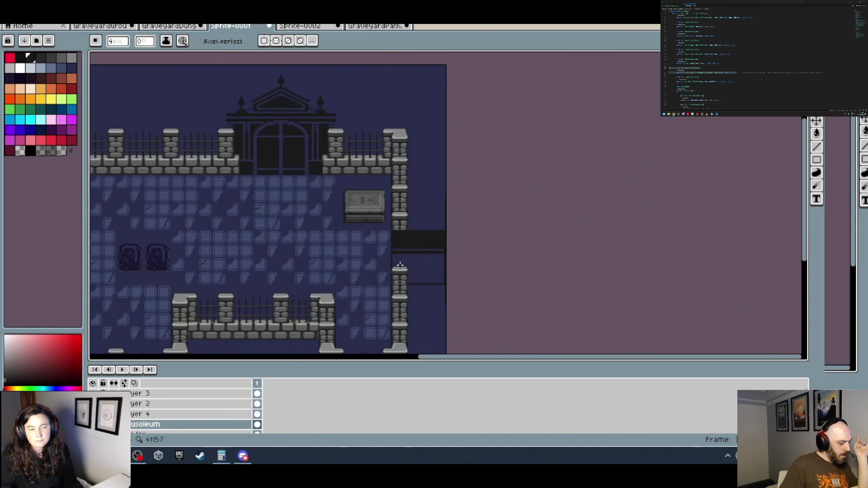
{"action": "scroll", "coordinate": [399, 264], "scroll_direction": "up", "scroll_amount": 4}
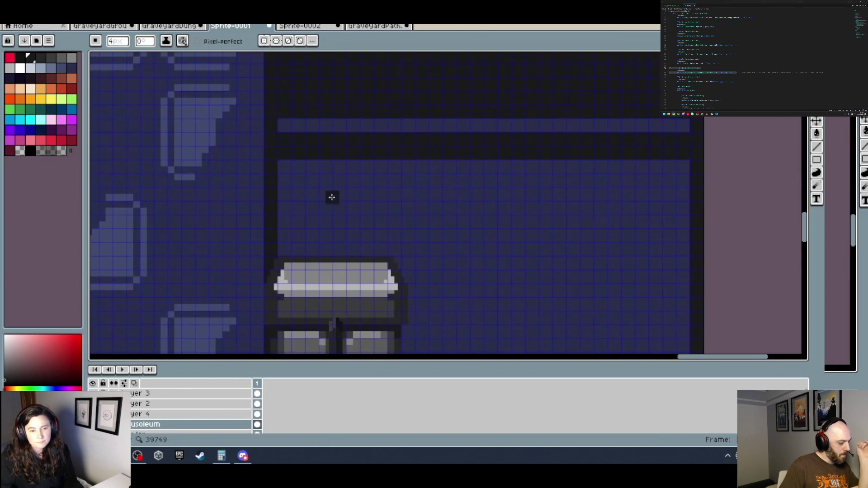
Darken the inner box's top-left corner and draw a dark line down its left edge.
{"action": "left_click", "coordinate": [286, 169]}
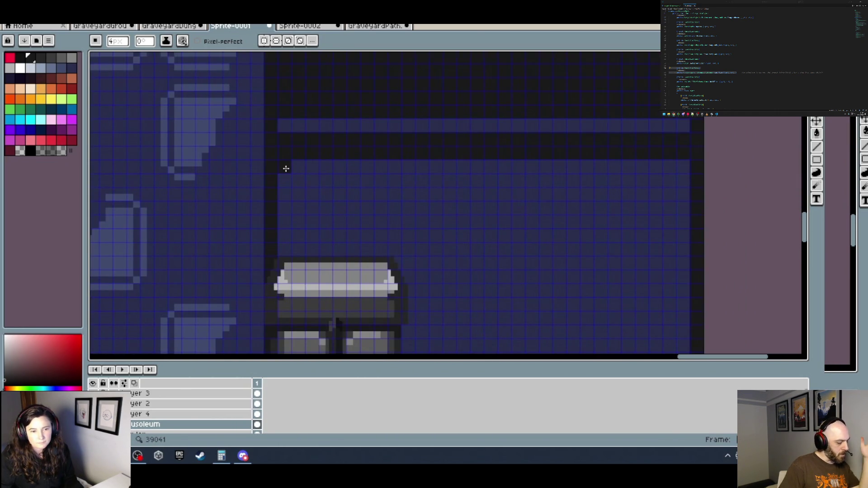
{"action": "left_click", "coordinate": [285, 252], "text": "shift"}
{"action": "scroll", "coordinate": [351, 231], "scroll_direction": "down", "scroll_amount": 1}
{"action": "scroll", "coordinate": [388, 232], "scroll_direction": "down", "scroll_amount": 1}
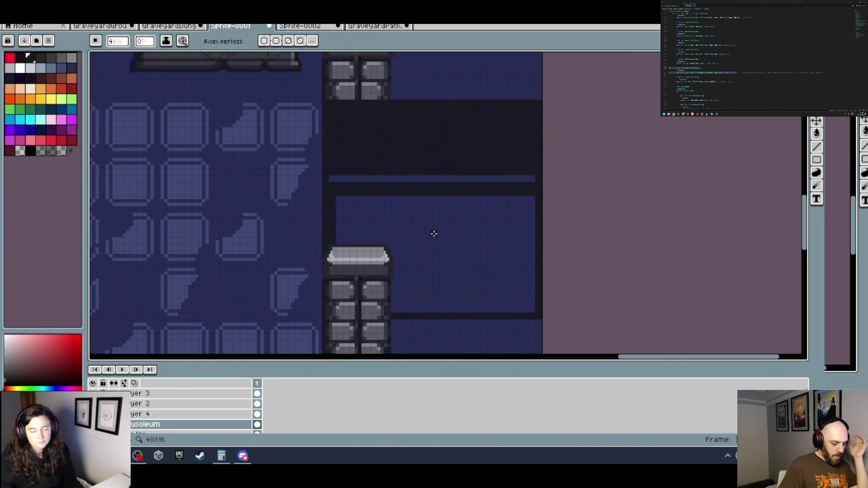
Paint-bucket fill the inner gate panels and the lower blue band with dark.
{"action": "key", "text": "g"}
{"action": "left_click", "coordinate": [436, 232]}
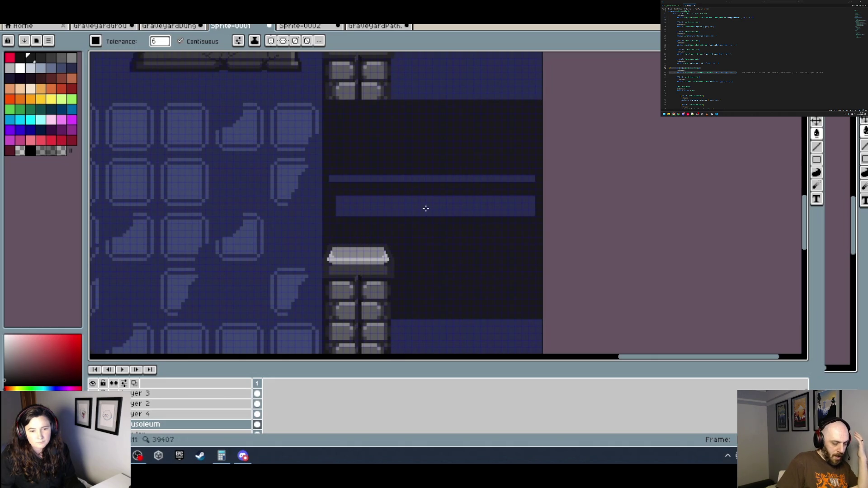
{"action": "left_click", "coordinate": [424, 206]}
{"action": "left_click", "coordinate": [423, 213]}
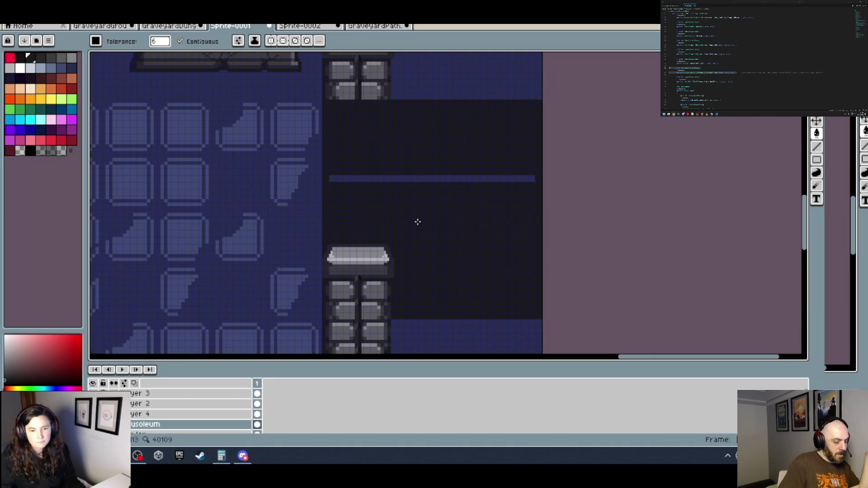
With the pencil, pick the band's blue and draw two vertical bars near the gate's left side.
{"action": "key", "text": "b"}
{"action": "left_click", "coordinate": [350, 181], "text": "alt"}
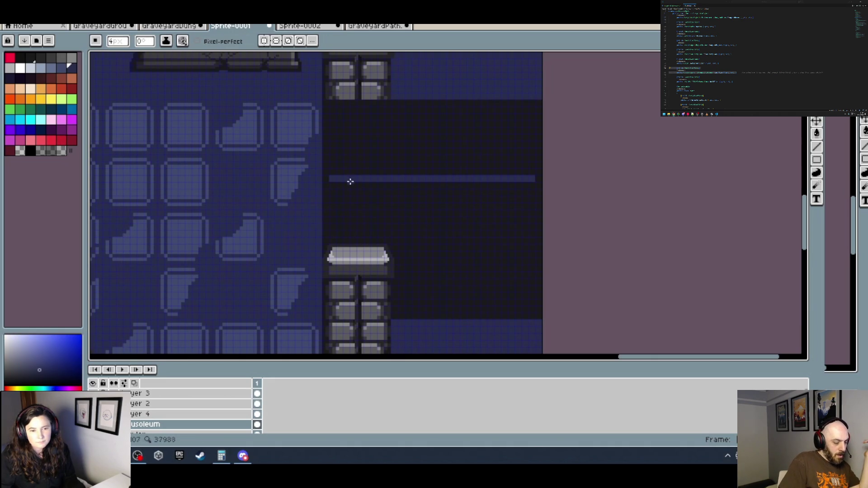
{"action": "scroll", "coordinate": [334, 193], "scroll_direction": "up", "scroll_amount": 2}
{"action": "left_click", "coordinate": [329, 191]}
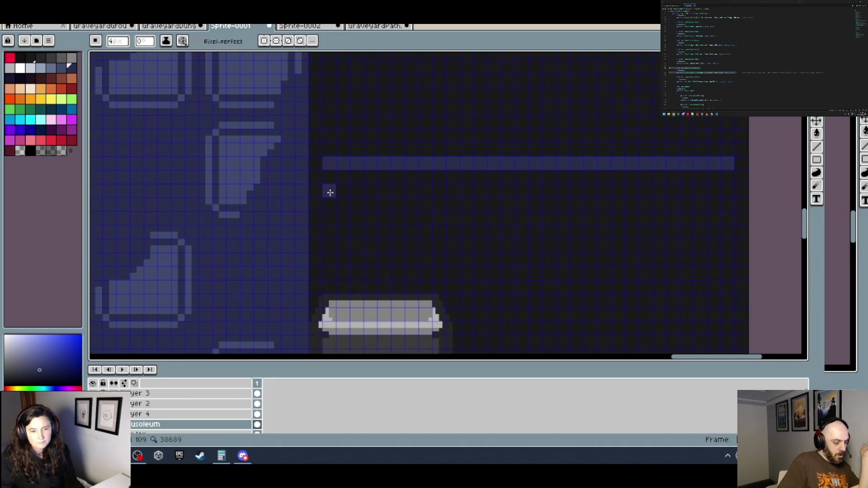
{"action": "left_click", "coordinate": [332, 287], "text": "shift"}
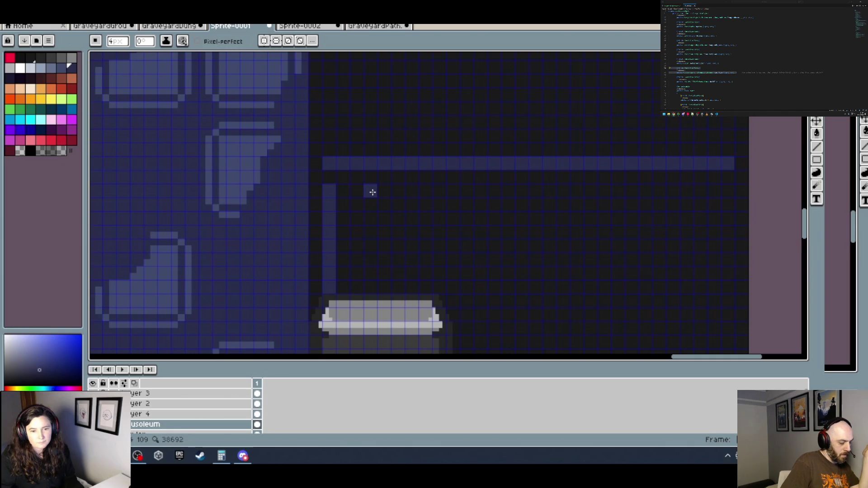
{"action": "left_click", "coordinate": [372, 192]}
{"action": "left_click", "coordinate": [367, 288], "text": "shift"}
{"action": "scroll", "coordinate": [428, 247], "scroll_direction": "down", "scroll_amount": 3}
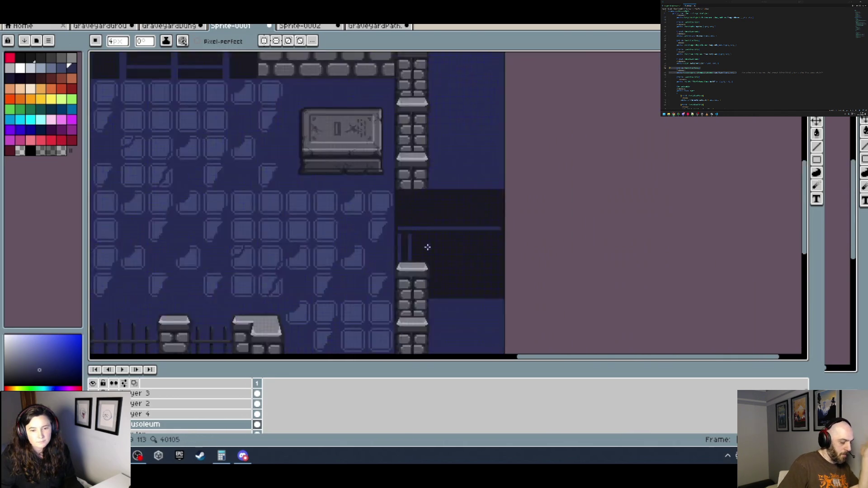
{"action": "scroll", "coordinate": [427, 247], "scroll_direction": "down", "scroll_amount": 1}
{"action": "scroll", "coordinate": [461, 249], "scroll_direction": "up", "scroll_amount": 5}
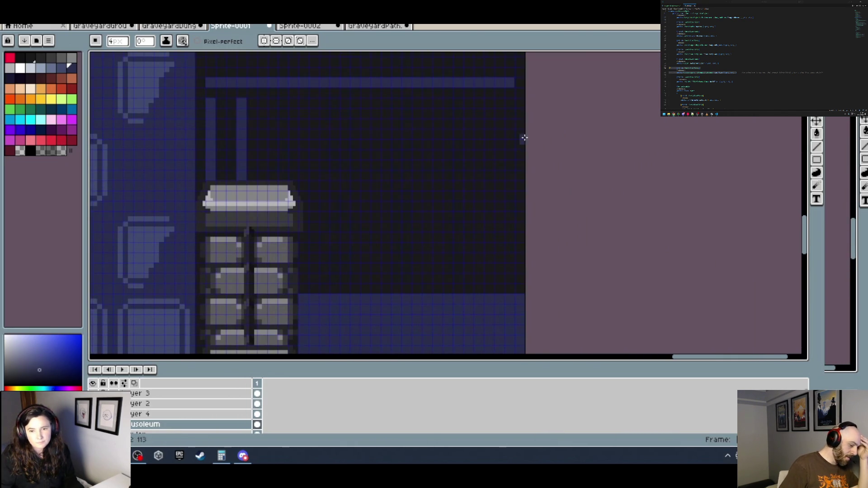
Draw two blue vertical bars down the gate's right side.
{"action": "left_click", "coordinate": [510, 104]}
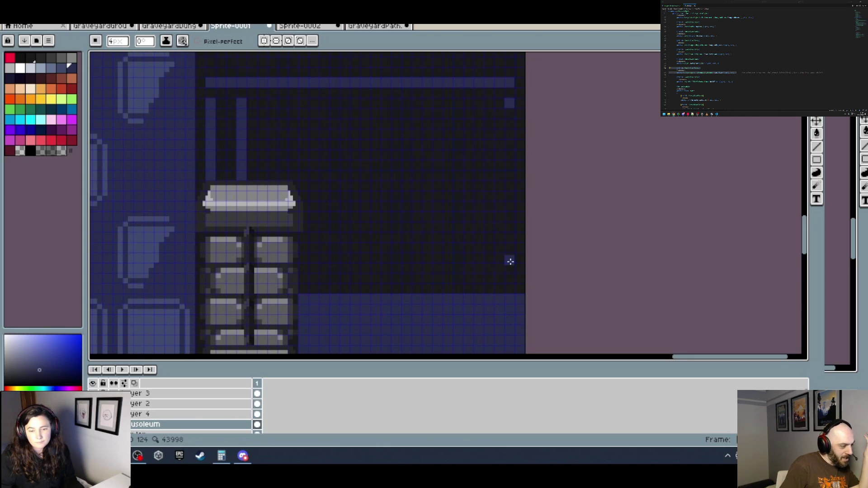
{"action": "left_click", "coordinate": [510, 280], "text": "shift"}
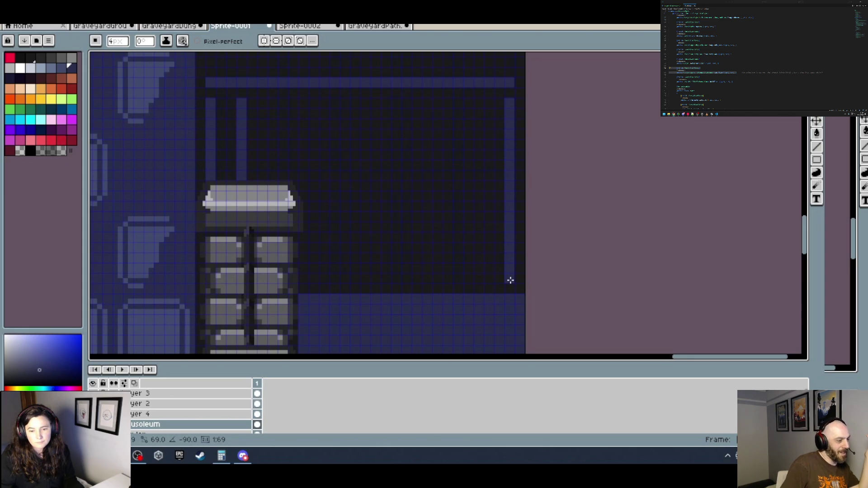
{"action": "left_click", "coordinate": [489, 280]}
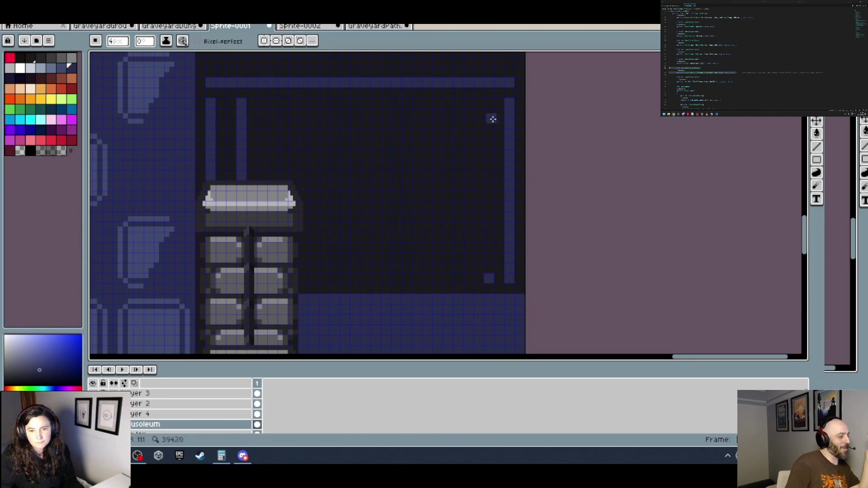
{"action": "left_click", "coordinate": [487, 105], "text": "shift"}
{"action": "scroll", "coordinate": [498, 147], "scroll_direction": "down", "scroll_amount": 4}
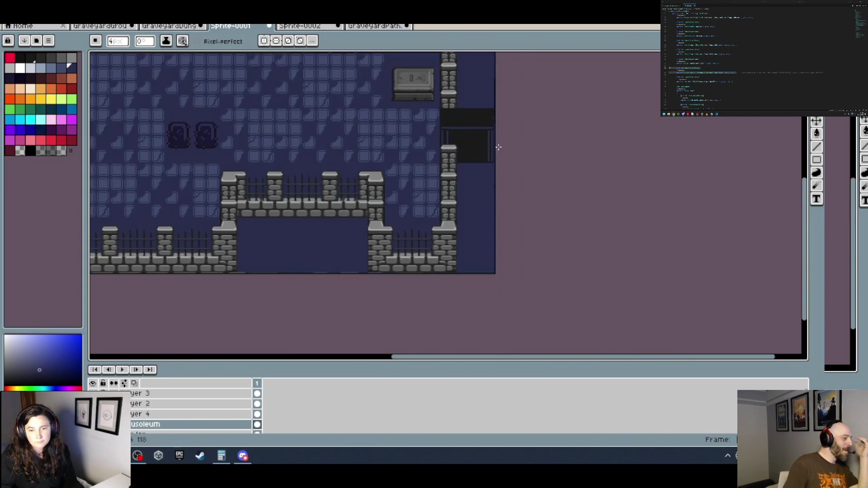
{"action": "scroll", "coordinate": [515, 135], "scroll_direction": "up", "scroll_amount": 4}
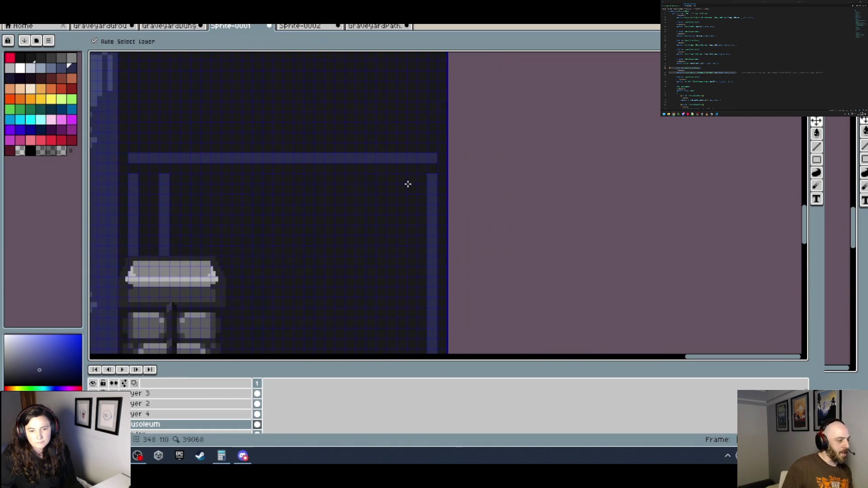
{"action": "scroll", "coordinate": [411, 209], "scroll_direction": "down", "scroll_amount": 3}
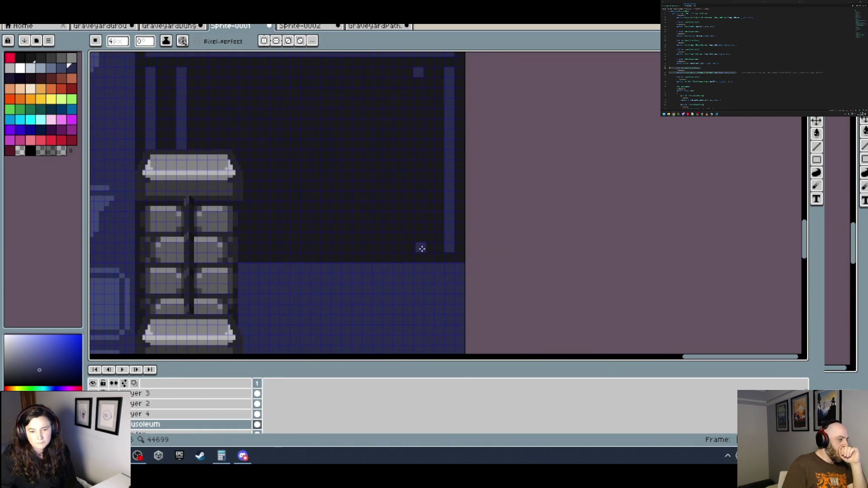
{"action": "scroll", "coordinate": [420, 249], "scroll_direction": "down", "scroll_amount": 2}
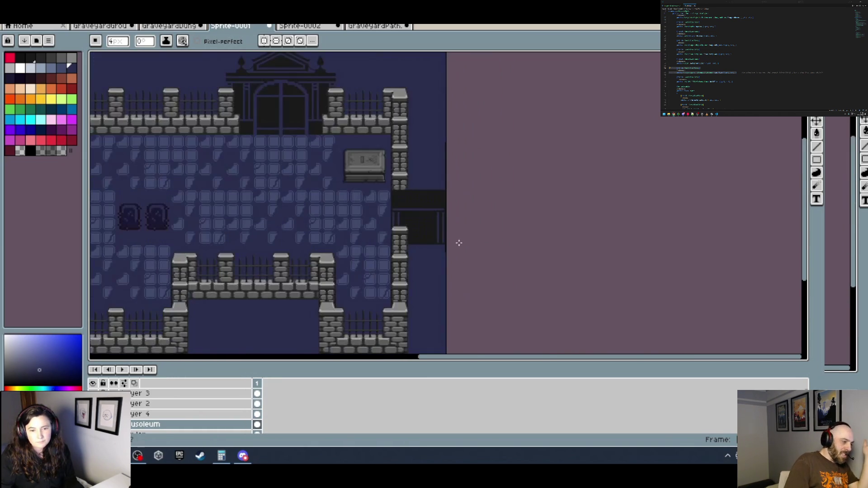
Eyedrop the light blue-grey bar colour and draw the bottom rail joining the right bars.
{"action": "mouse_move", "coordinate": [279, 132]}
{"action": "left_mouse_down"}
{"action": "mouse_move", "coordinate": [531, 180]}
{"action": "mouse_move", "coordinate": [369, 148]}
{"action": "mouse_move", "coordinate": [438, 195]}
{"action": "left_mouse_up"}
{"action": "scroll", "coordinate": [473, 246], "scroll_direction": "down", "scroll_amount": 1}
{"action": "scroll", "coordinate": [403, 169], "scroll_direction": "up", "scroll_amount": 4}
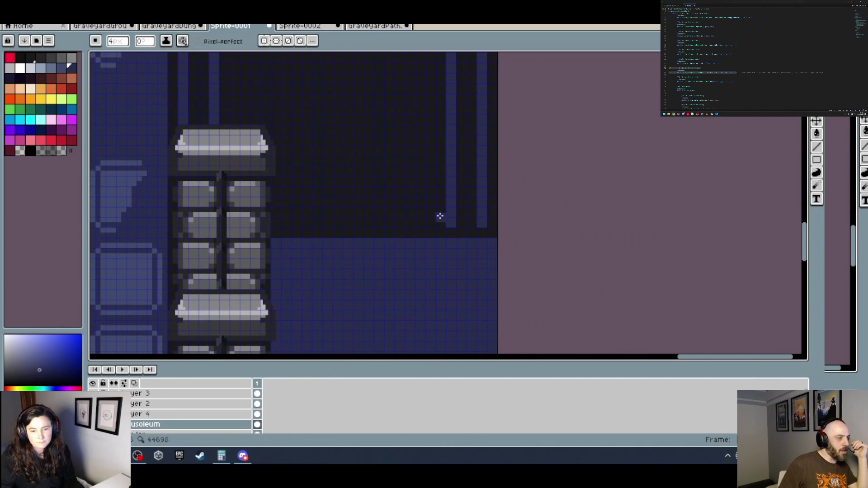
{"action": "mouse_move", "coordinate": [439, 215]}
{"action": "left_mouse_down"}
{"action": "mouse_move", "coordinate": [454, 233]}
{"action": "mouse_move", "coordinate": [452, 267]}
{"action": "left_mouse_up"}
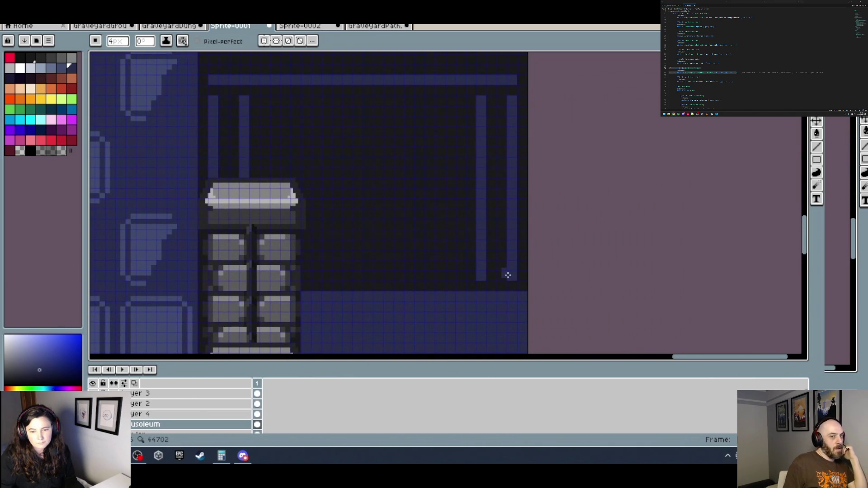
{"action": "left_click", "coordinate": [510, 277], "text": "alt"}
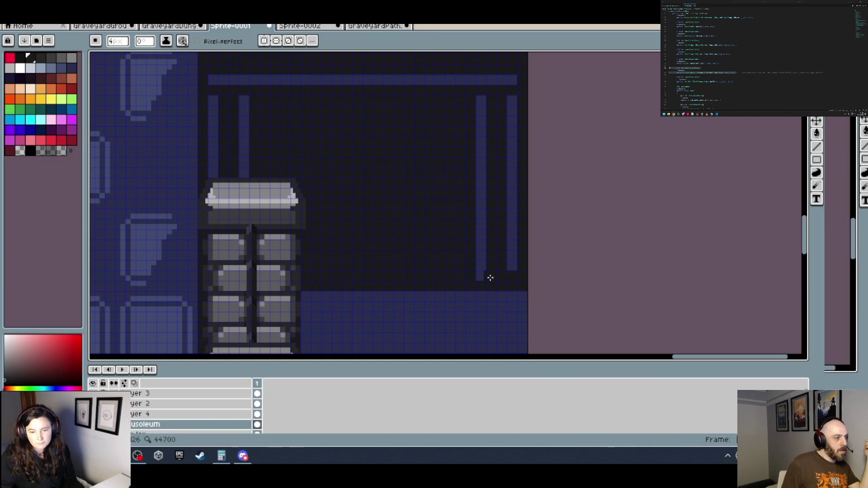
{"action": "left_click", "coordinate": [513, 259], "text": "alt"}
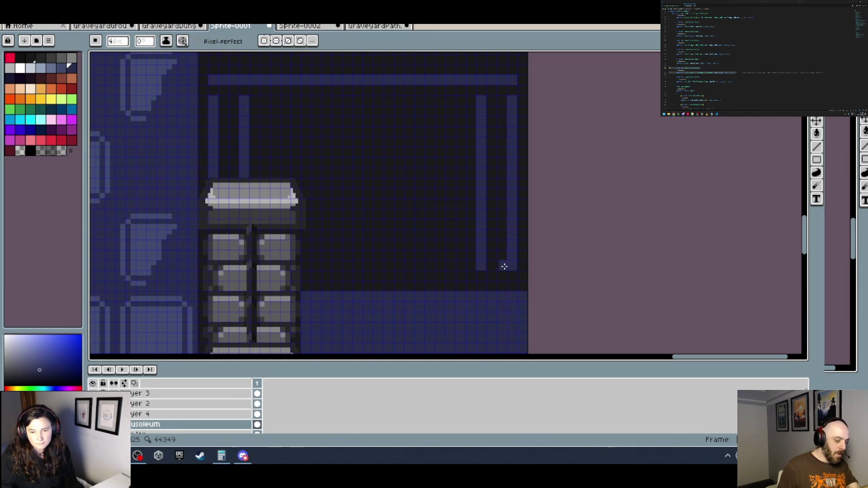
{"action": "left_click", "coordinate": [306, 267]}
{"action": "scroll", "coordinate": [447, 266], "scroll_direction": "down", "scroll_amount": 2}
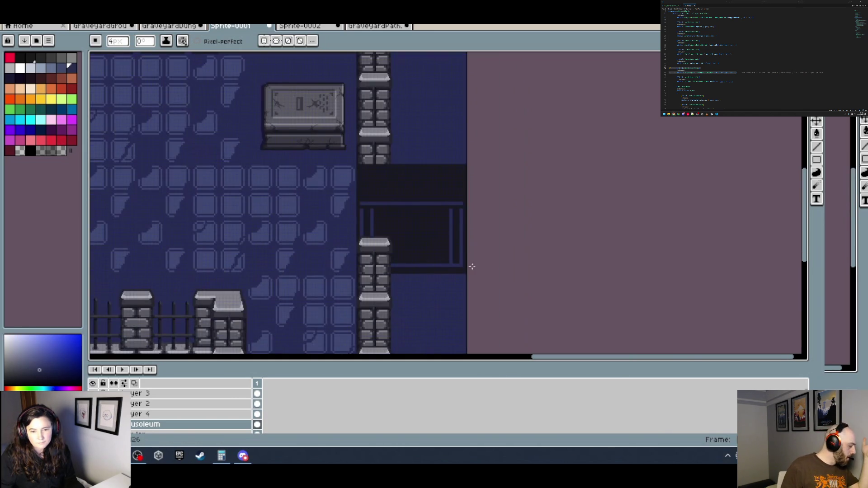
{"action": "scroll", "coordinate": [472, 266], "scroll_direction": "up", "scroll_amount": 3}
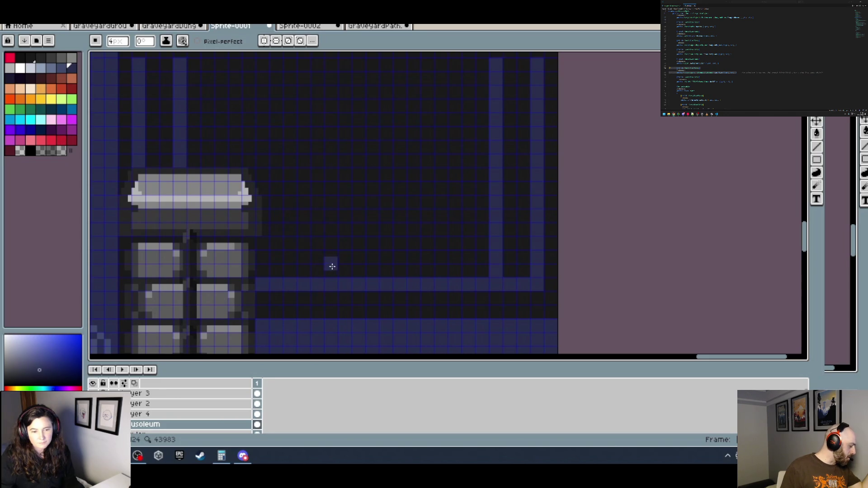
Draw a mid-height horizontal rail spanning from the left bars to the right bars.
{"action": "mouse_move", "coordinate": [332, 217]}
{"action": "left_mouse_down"}
{"action": "mouse_move", "coordinate": [529, 217]}
{"action": "mouse_move", "coordinate": [484, 217]}
{"action": "left_mouse_up"}
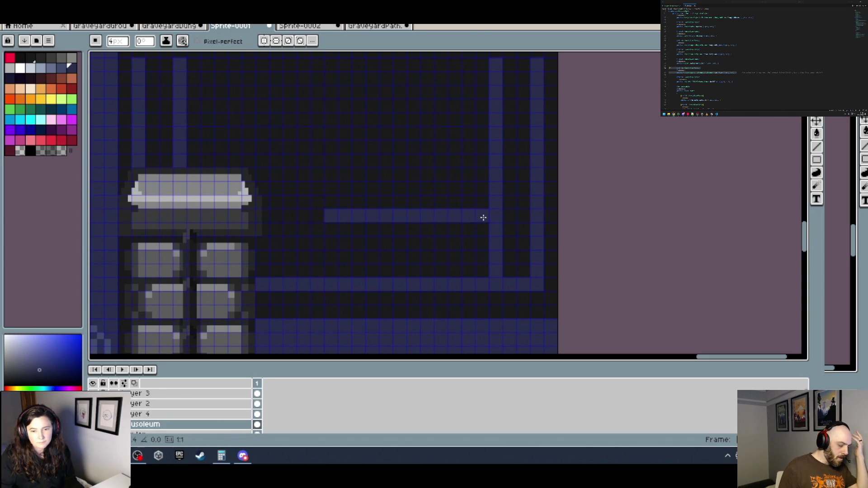
{"action": "left_click", "coordinate": [317, 217]}
{"action": "left_click_drag", "start_coordinate": [318, 217], "coordinate": [262, 217]}
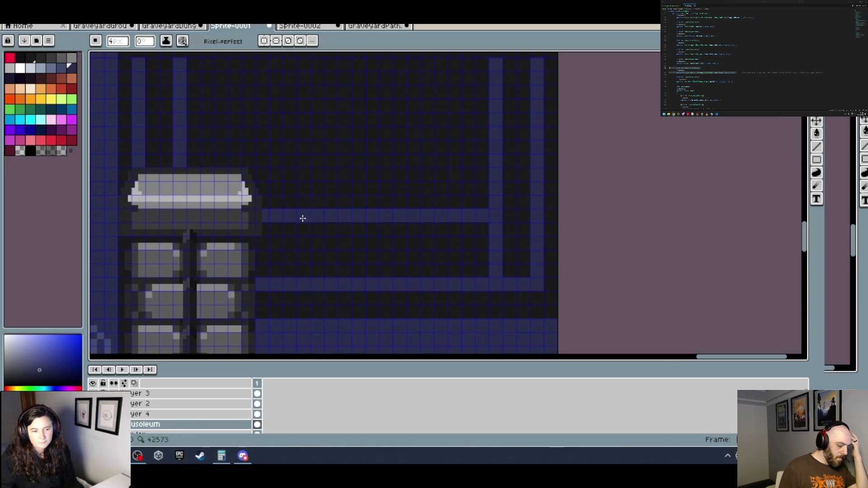
{"action": "scroll", "coordinate": [411, 230], "scroll_direction": "down", "scroll_amount": 3}
{"action": "scroll", "coordinate": [411, 230], "scroll_direction": "down", "scroll_amount": 2}
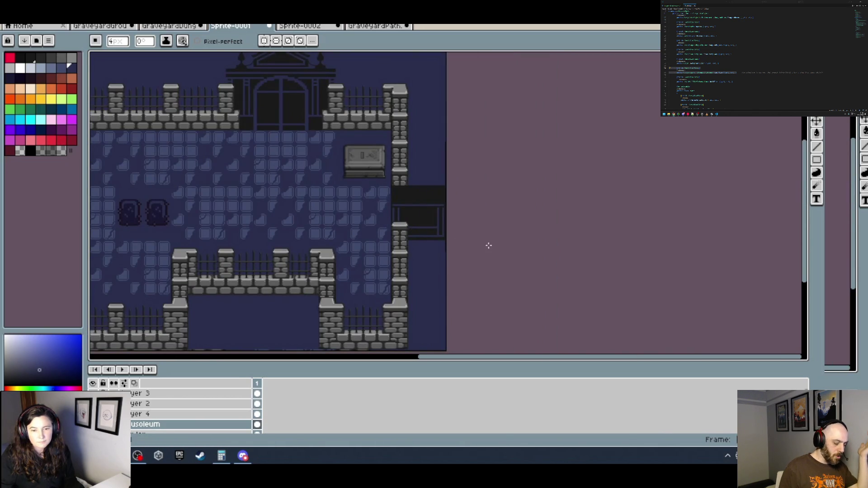
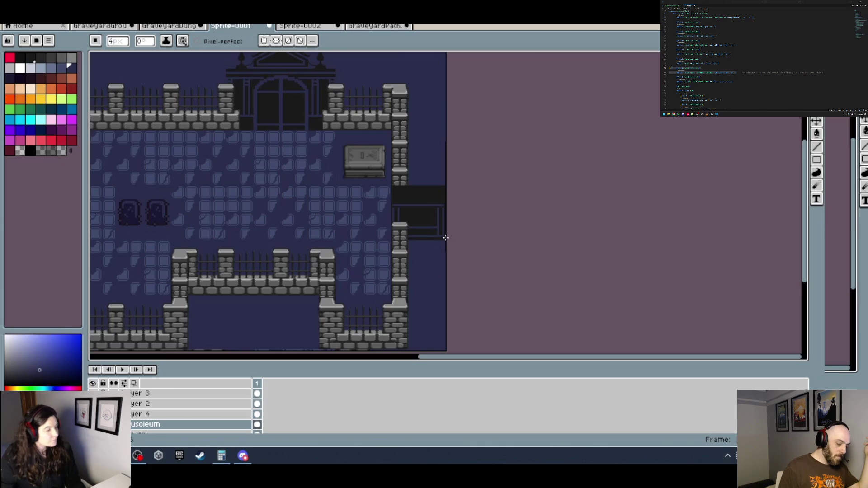
Zoom into the right doorway's railing gate and remove its rightmost bar.
{"action": "scroll", "coordinate": [432, 237], "scroll_direction": "up", "scroll_amount": 2}
{"action": "scroll", "coordinate": [432, 237], "scroll_direction": "up", "scroll_amount": 2}
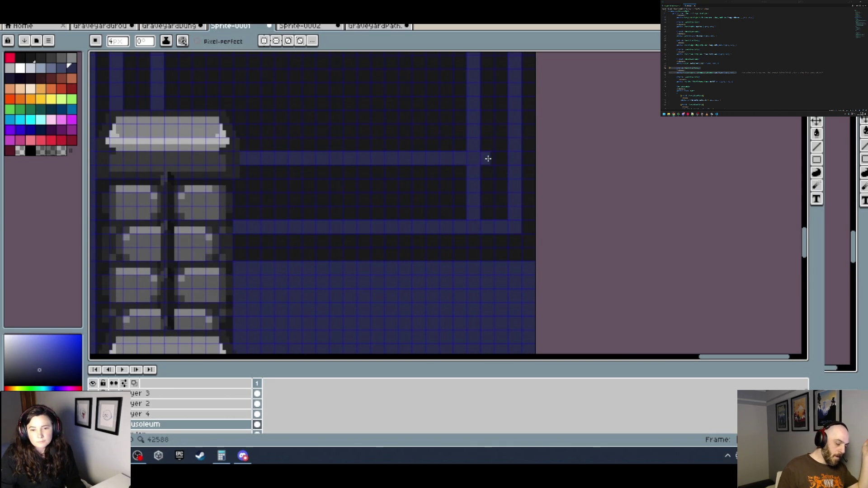
{"action": "scroll", "coordinate": [510, 160], "scroll_direction": "down", "scroll_amount": 4}
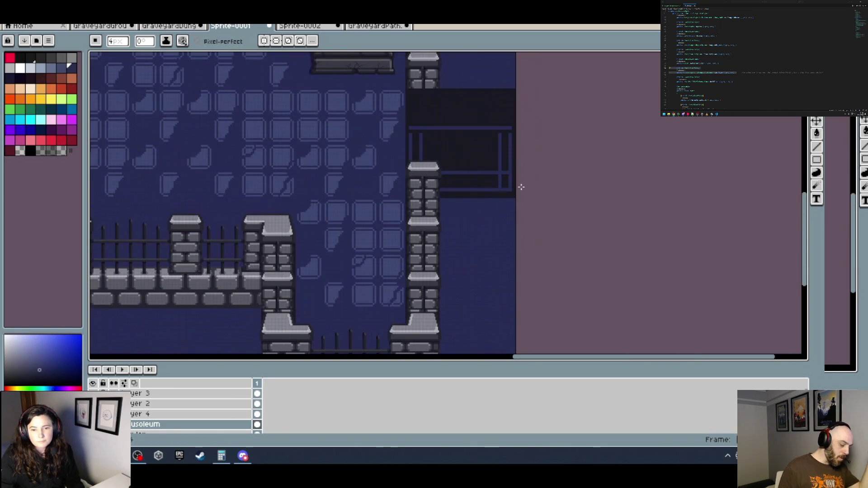
{"action": "scroll", "coordinate": [529, 179], "scroll_direction": "up", "scroll_amount": 2}
{"action": "scroll", "coordinate": [525, 180], "scroll_direction": "down", "scroll_amount": 4}
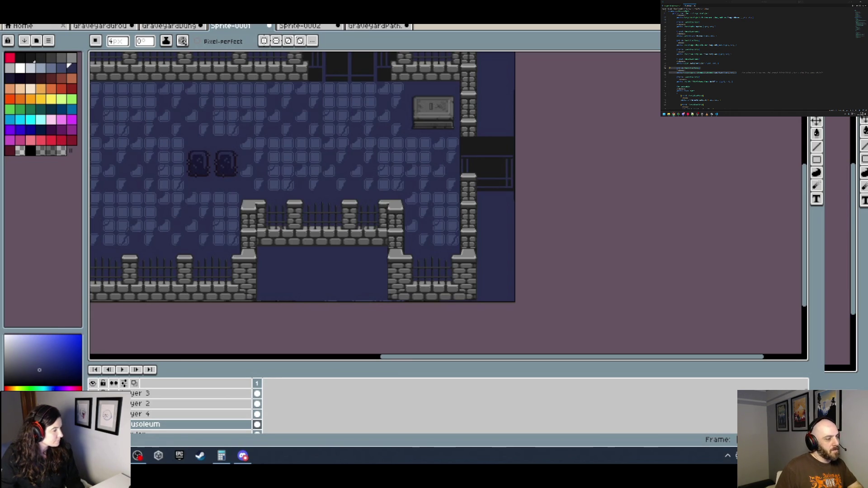
{"action": "scroll", "coordinate": [527, 231], "scroll_direction": "up", "scroll_amount": 4}
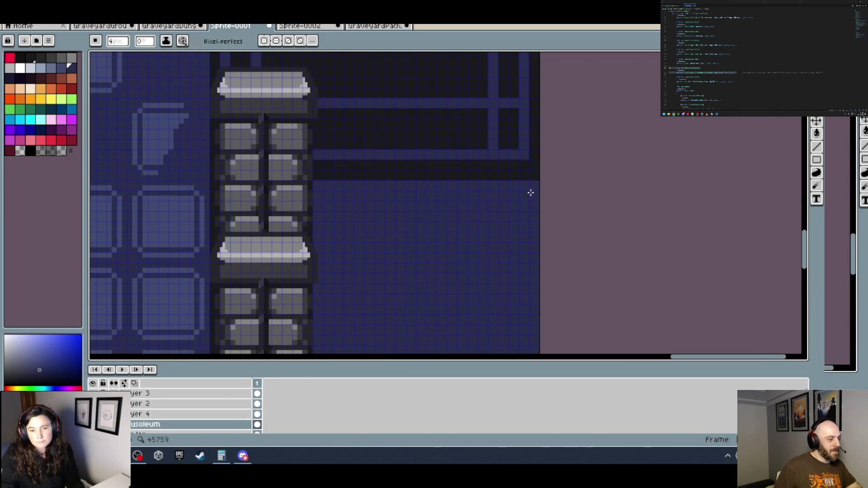
{"action": "mouse_move", "coordinate": [497, 120]}
{"action": "left_mouse_down"}
{"action": "mouse_move", "coordinate": [503, 137]}
{"action": "mouse_move", "coordinate": [450, 193]}
{"action": "left_mouse_up"}
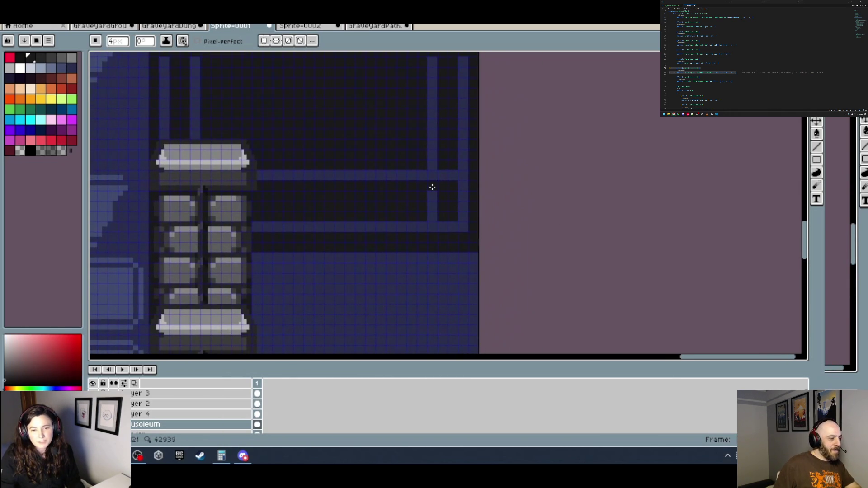
{"action": "scroll", "coordinate": [432, 216], "scroll_direction": "down", "scroll_amount": 2}
{"action": "scroll", "coordinate": [452, 208], "scroll_direction": "up", "scroll_amount": 2}
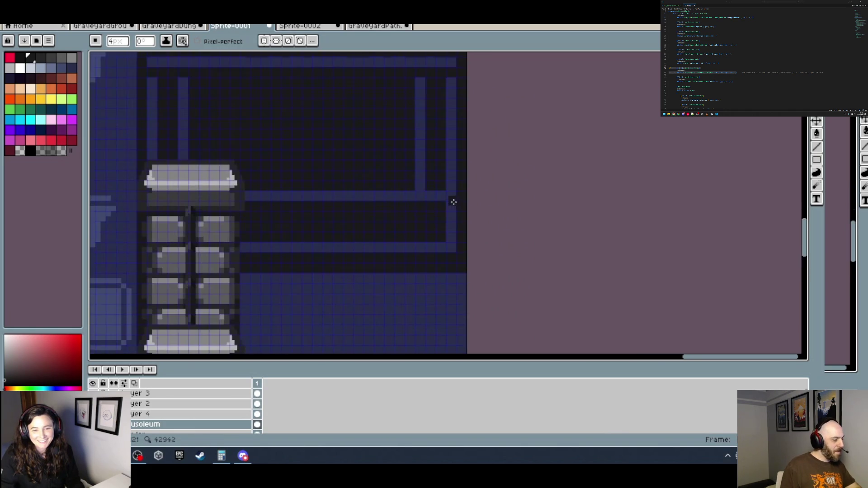
{"action": "scroll", "coordinate": [430, 195], "scroll_direction": "down", "scroll_amount": 3}
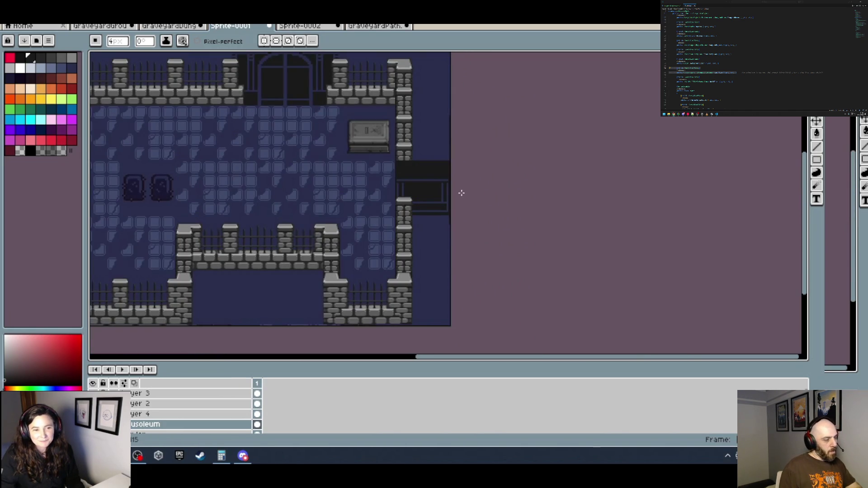
{"action": "scroll", "coordinate": [461, 192], "scroll_direction": "up", "scroll_amount": 3}
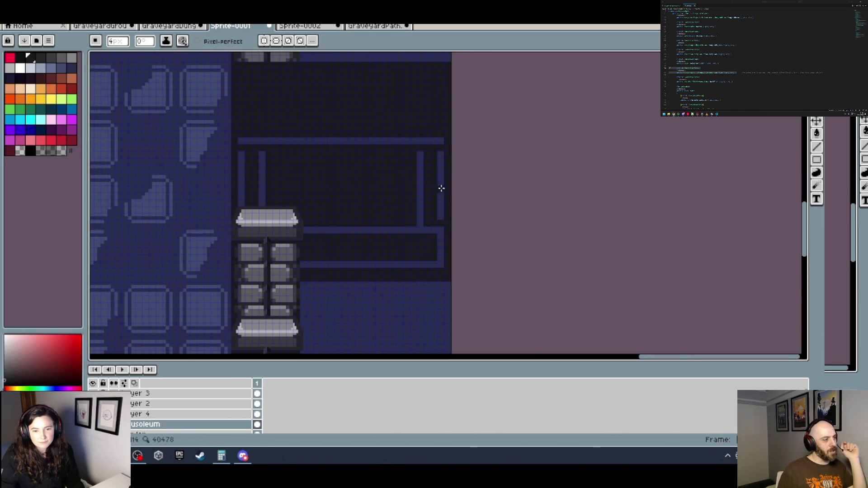
{"action": "key", "text": "ctrl+z"}
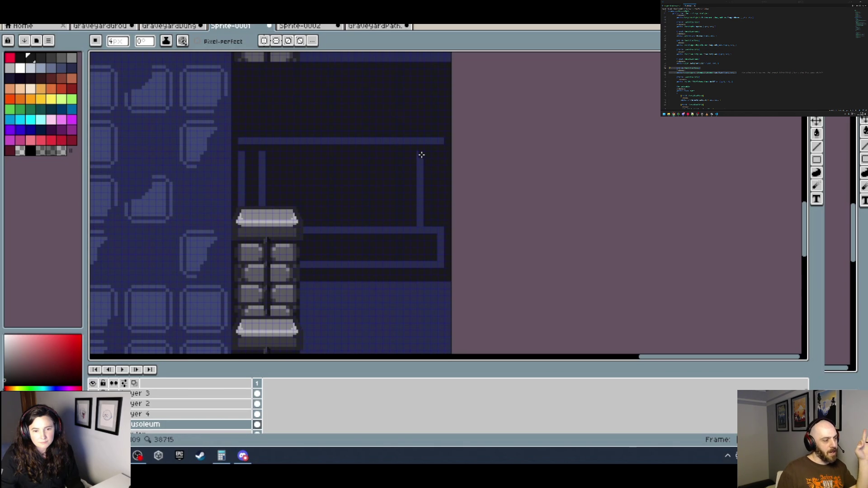
Erase the neighbouring vertical bar on the right and sample the railing's blue.
{"action": "left_click_drag", "start_coordinate": [420, 155], "coordinate": [420, 223]}
{"action": "scroll", "coordinate": [421, 223], "scroll_direction": "down", "scroll_amount": 3}
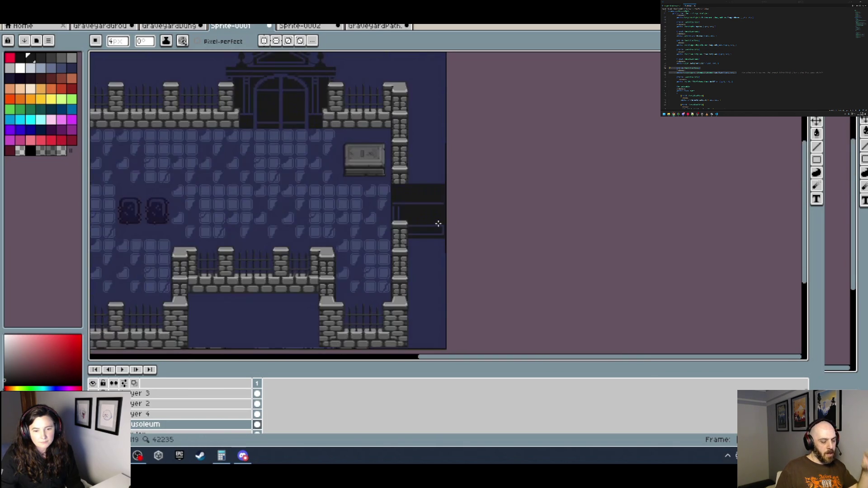
{"action": "scroll", "coordinate": [437, 223], "scroll_direction": "up", "scroll_amount": 3}
{"action": "left_click", "coordinate": [443, 238], "text": "alt"}
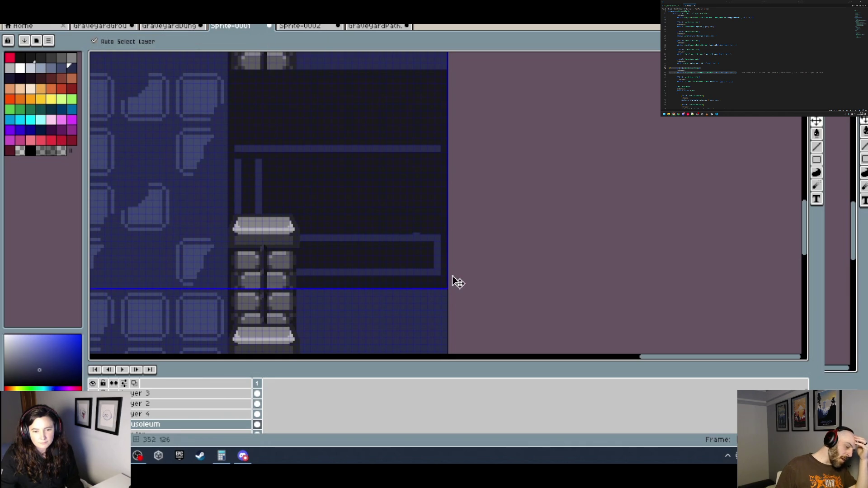
Restore the erased bars, darken the lower right bar segment, and draw a blue top rail.
{"action": "key", "text": "ctrl+z"}
{"action": "key", "text": "ctrl+z"}
{"action": "left_click", "coordinate": [422, 252], "text": "alt"}
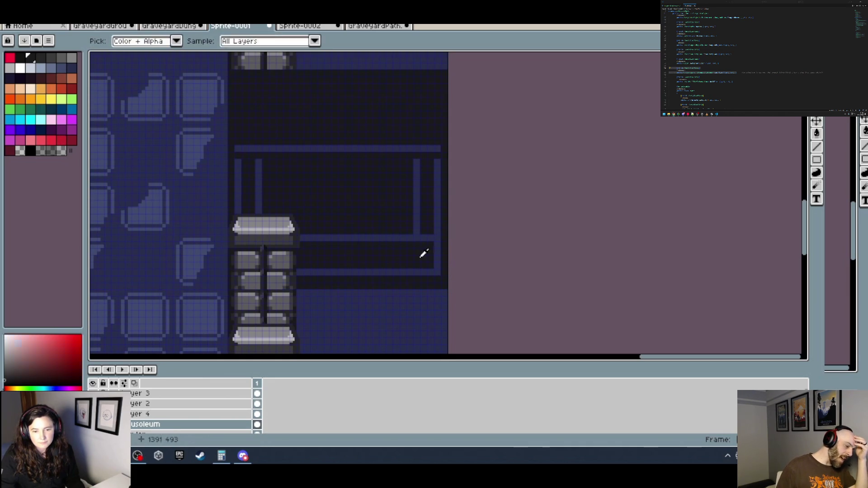
{"action": "left_click_drag", "start_coordinate": [437, 248], "coordinate": [437, 266]}
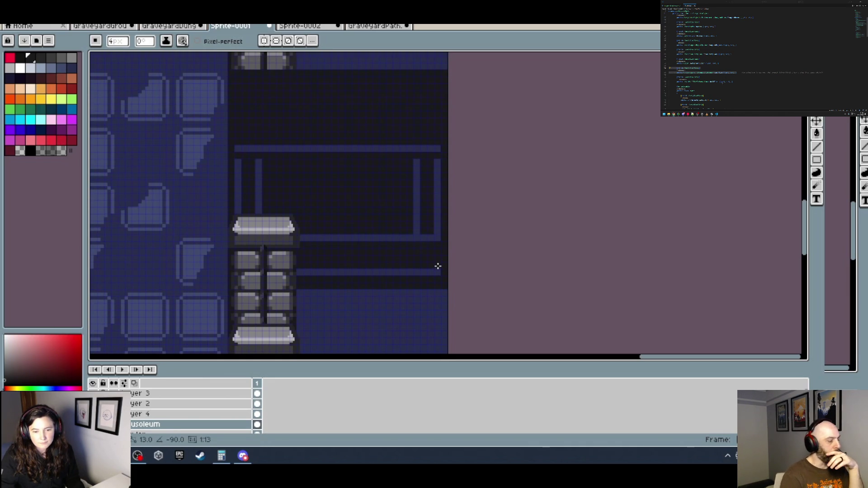
{"action": "left_click", "coordinate": [444, 273], "text": "alt"}
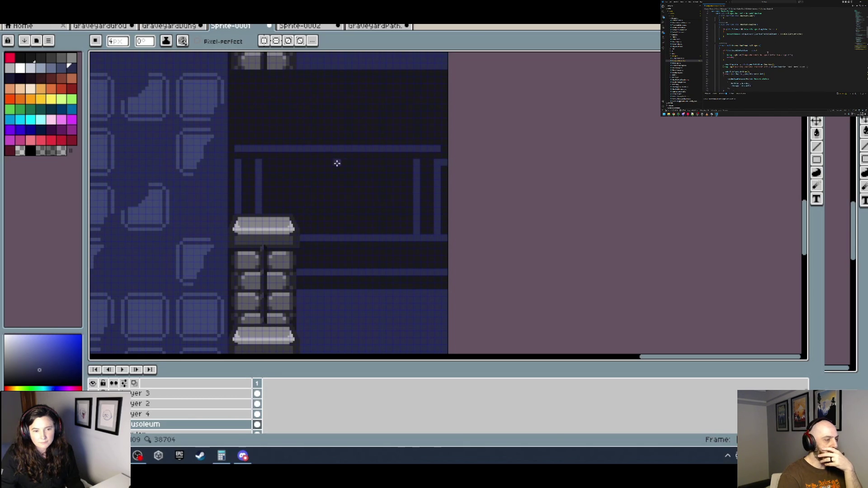
{"action": "left_click", "coordinate": [232, 163], "text": "shift"}
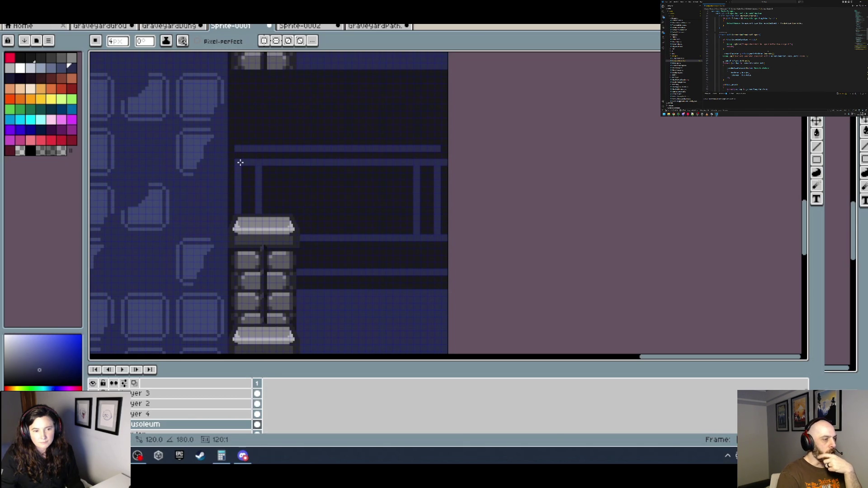
Paint a blue vertical bar beside the left pillar.
{"action": "scroll", "coordinate": [410, 185], "scroll_direction": "down", "scroll_amount": 3}
{"action": "scroll", "coordinate": [460, 189], "scroll_direction": "up", "scroll_amount": 3}
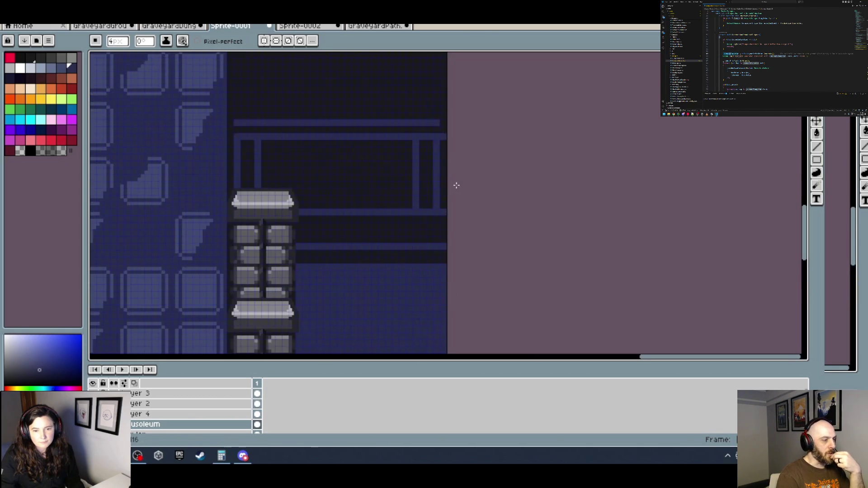
{"action": "scroll", "coordinate": [457, 141], "scroll_direction": "down", "scroll_amount": 3}
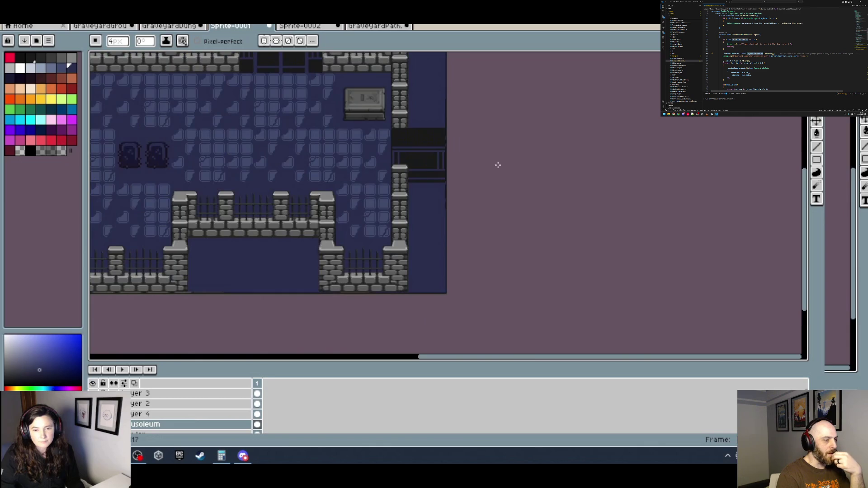
{"action": "scroll", "coordinate": [448, 153], "scroll_direction": "up", "scroll_amount": 3}
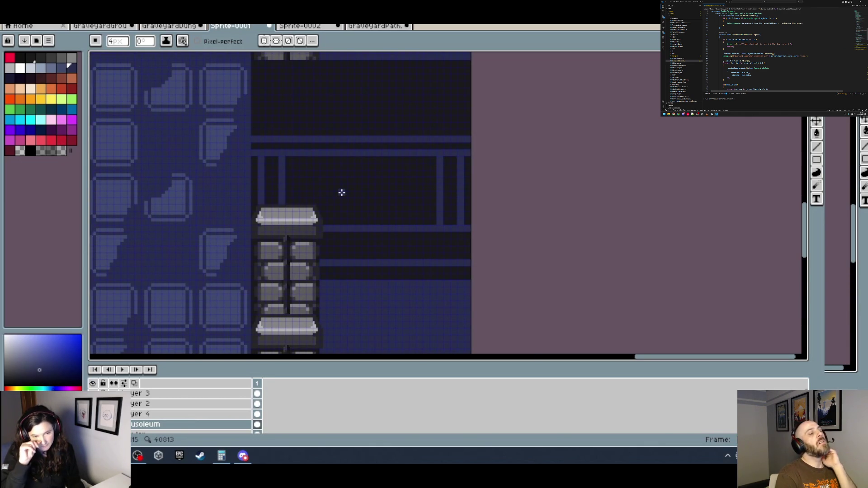
{"action": "scroll", "coordinate": [255, 160], "scroll_direction": "up", "scroll_amount": 1}
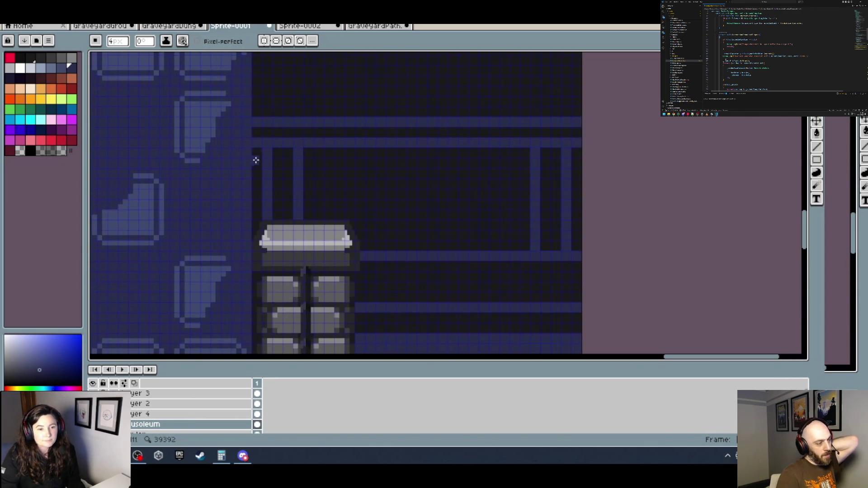
{"action": "left_click", "coordinate": [258, 212], "text": "shift"}
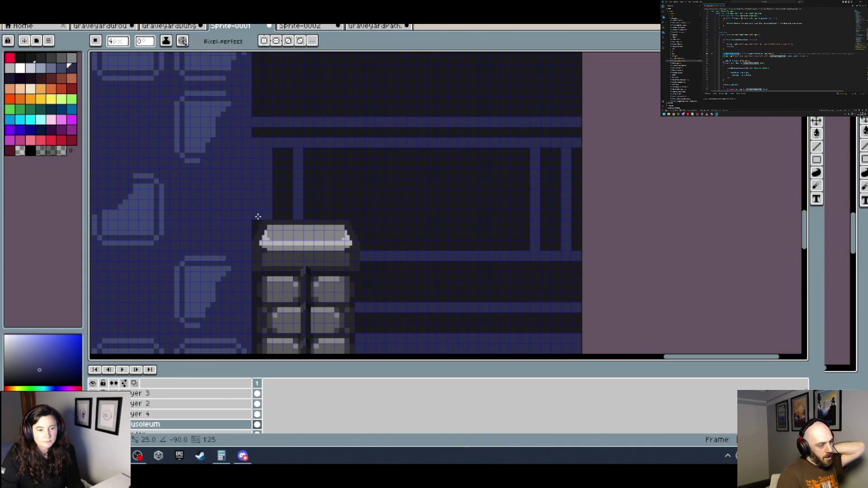
{"action": "scroll", "coordinate": [310, 195], "scroll_direction": "down", "scroll_amount": 2}
{"action": "scroll", "coordinate": [358, 196], "scroll_direction": "up", "scroll_amount": 2}
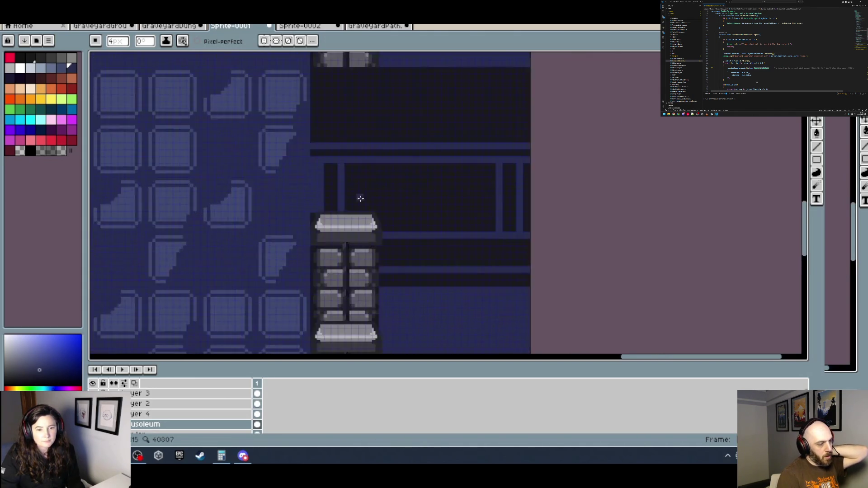
Darken the old bars near the pillar and paint two new blue vertical bars.
{"action": "left_click", "coordinate": [305, 149], "text": "alt"}
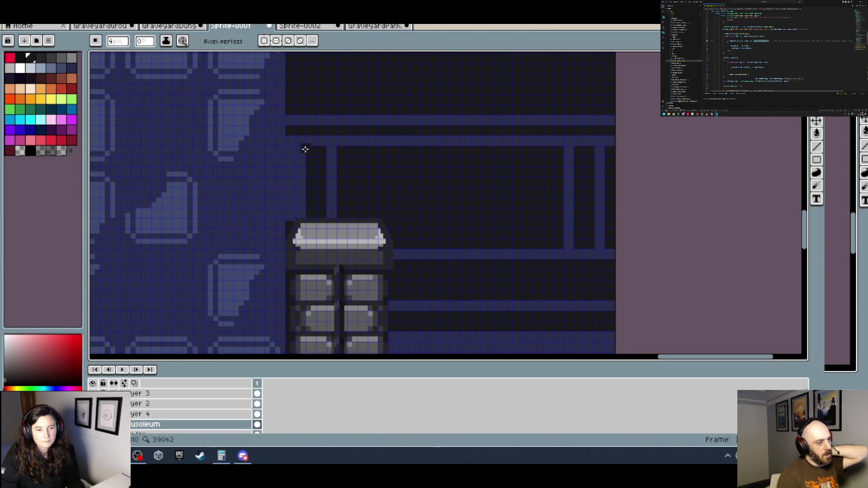
{"action": "left_click", "coordinate": [301, 216], "text": "shift"}
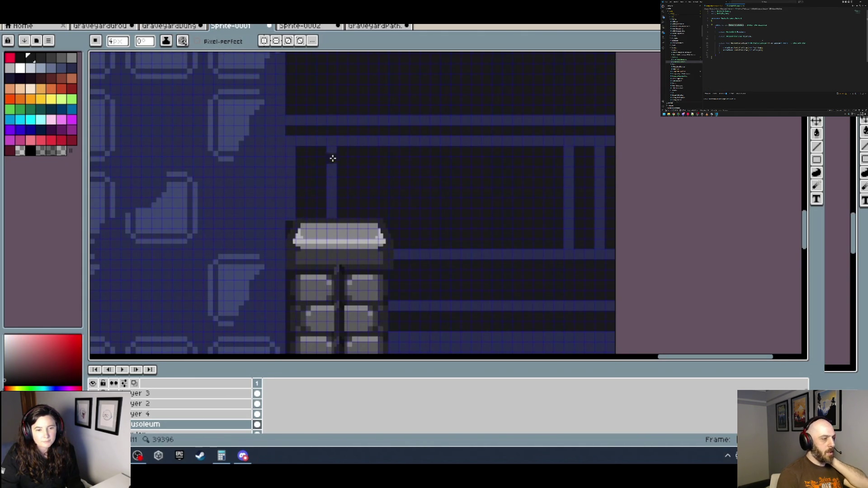
{"action": "left_click_drag", "start_coordinate": [332, 153], "coordinate": [333, 218]}
{"action": "left_click", "coordinate": [280, 205], "text": "alt"}
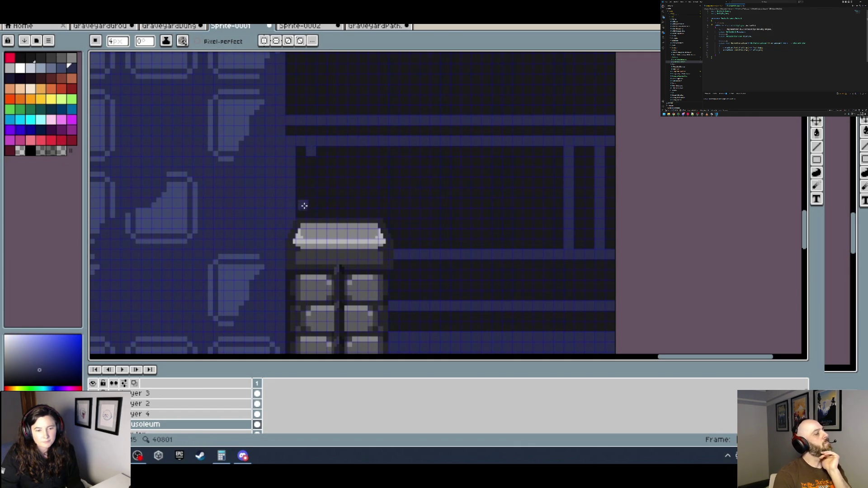
{"action": "left_click_drag", "start_coordinate": [311, 214], "coordinate": [311, 157]}
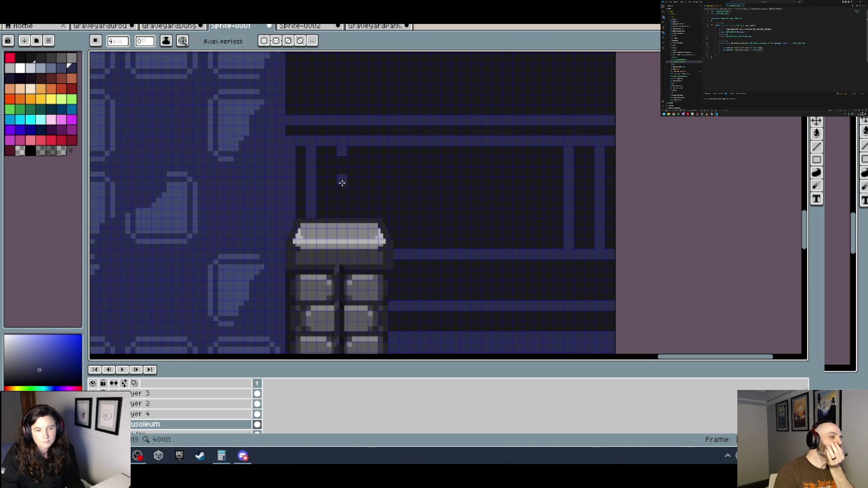
{"action": "left_click_drag", "start_coordinate": [342, 183], "coordinate": [342, 219]}
Paint a blue bar at the gate's right edge and cover the neighbouring bar in dark.
{"action": "scroll", "coordinate": [434, 206], "scroll_direction": "down", "scroll_amount": 3}
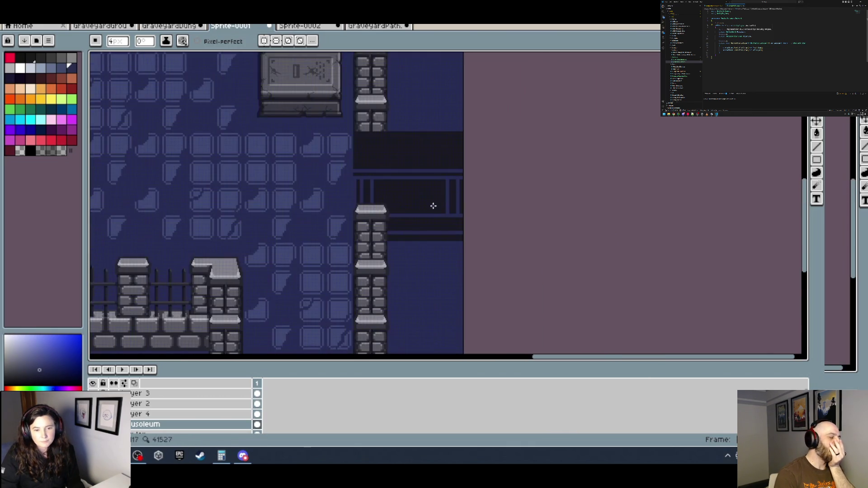
{"action": "scroll", "coordinate": [433, 206], "scroll_direction": "down", "scroll_amount": 2}
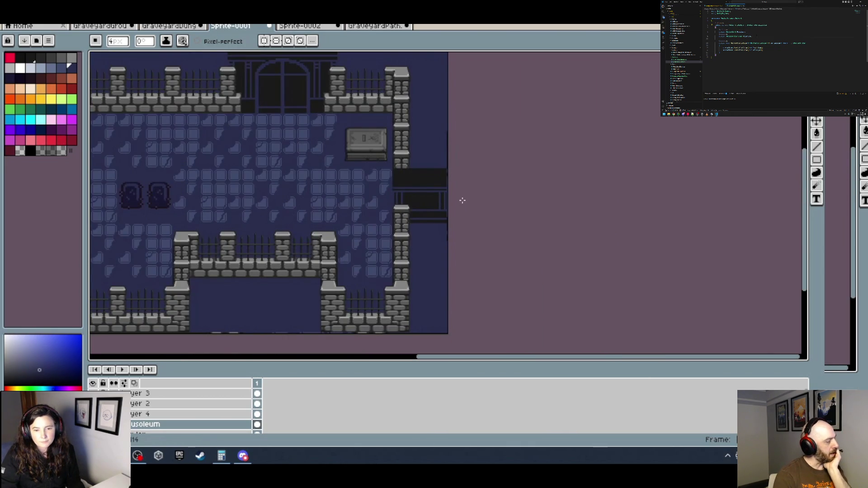
{"action": "scroll", "coordinate": [463, 200], "scroll_direction": "up", "scroll_amount": 3}
{"action": "scroll", "coordinate": [453, 190], "scroll_direction": "up", "scroll_amount": 1}
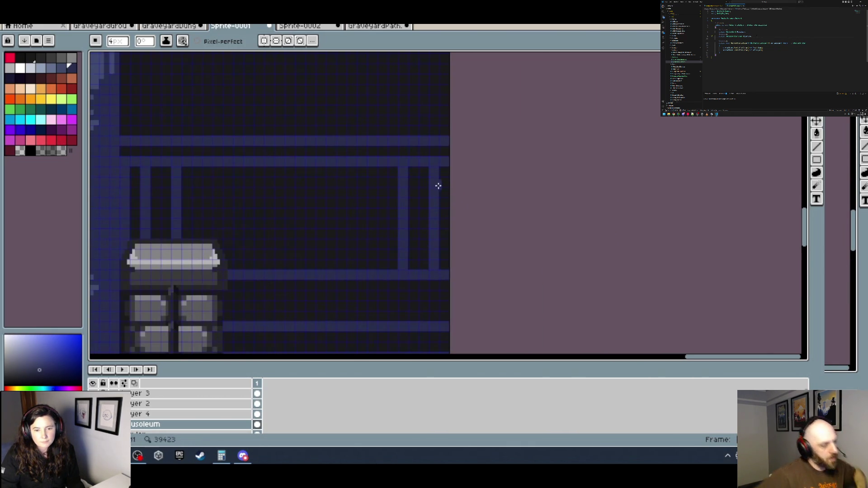
{"action": "key", "text": "i"}
{"action": "key", "text": "b"}
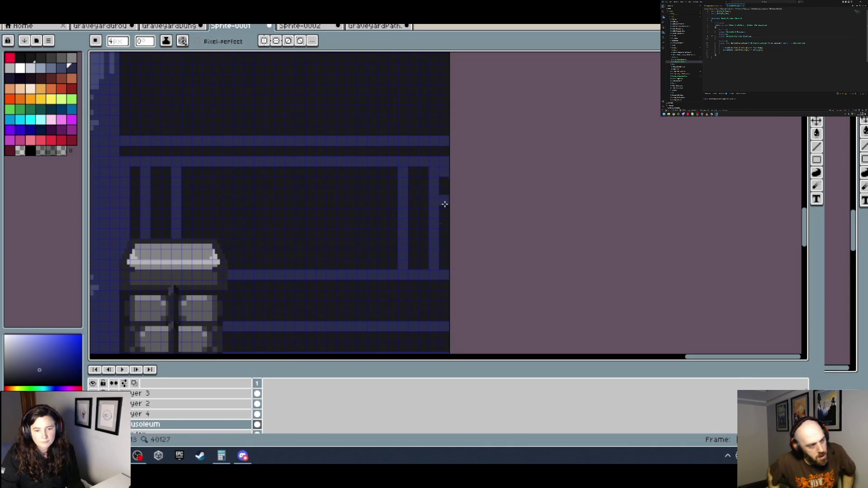
{"action": "left_click_drag", "start_coordinate": [445, 205], "coordinate": [444, 266]}
{"action": "key", "text": "i"}
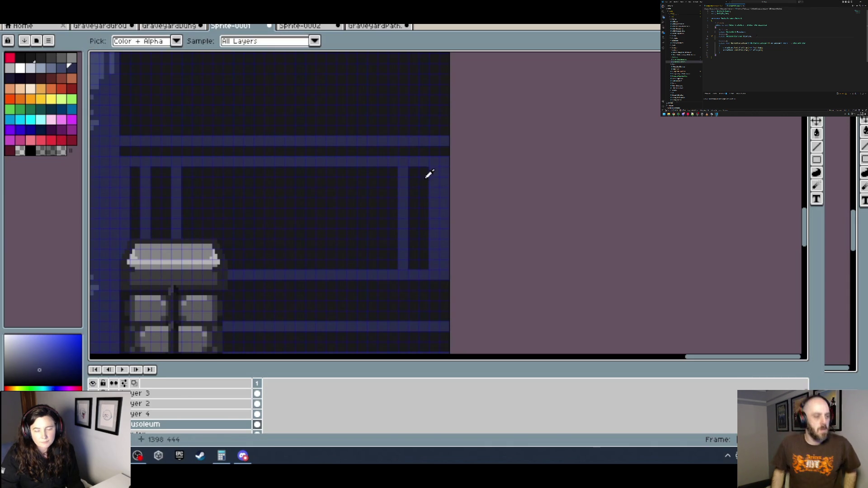
{"action": "left_click", "coordinate": [430, 174]}
{"action": "key", "text": "b"}
{"action": "left_click_drag", "start_coordinate": [434, 172], "coordinate": [435, 259]}
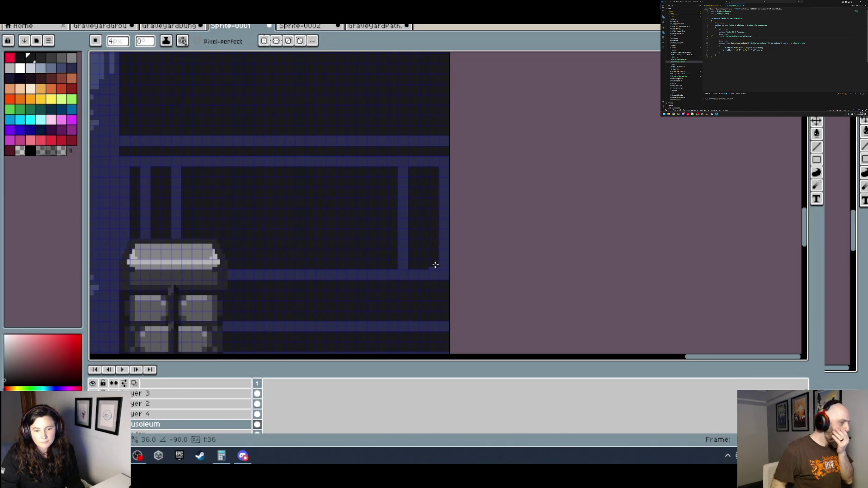
Draw a new blue bar, paint out an old one, and add another blue bar further left.
{"action": "key", "text": "i"}
{"action": "left_click", "coordinate": [404, 196]}
{"action": "key", "text": "b"}
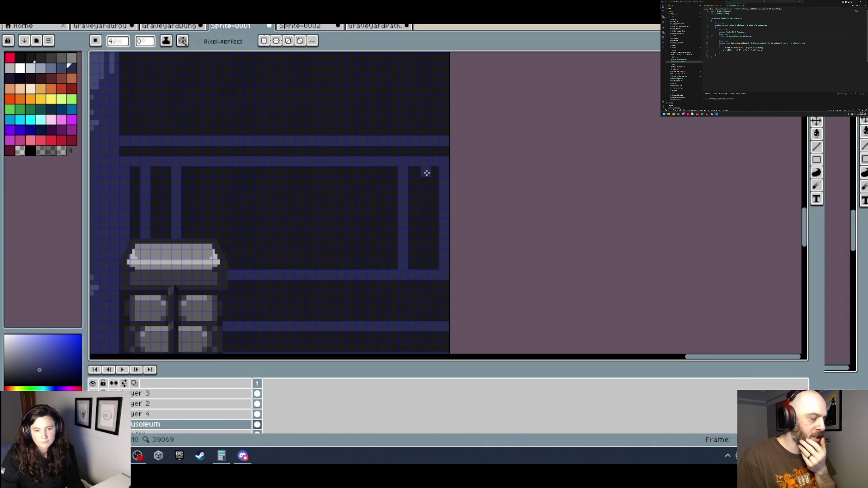
{"action": "left_click_drag", "start_coordinate": [424, 173], "coordinate": [423, 266]}
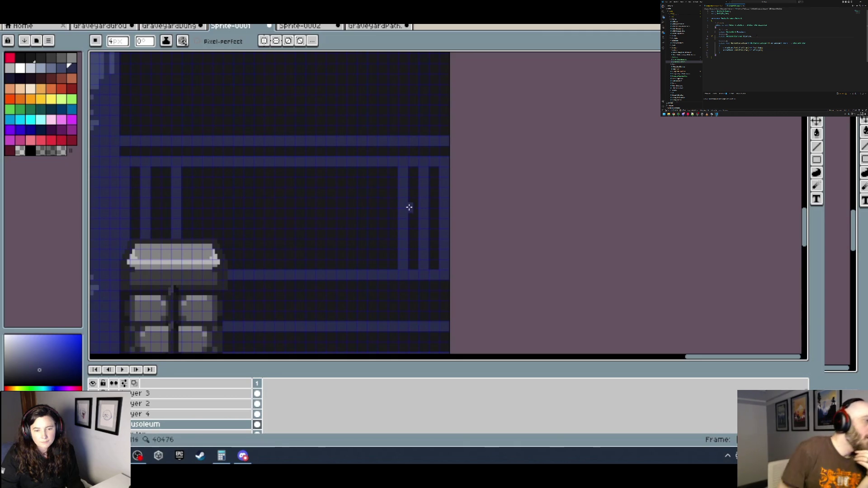
{"action": "left_click", "coordinate": [408, 186], "text": "alt"}
{"action": "left_click_drag", "start_coordinate": [404, 177], "coordinate": [401, 266]}
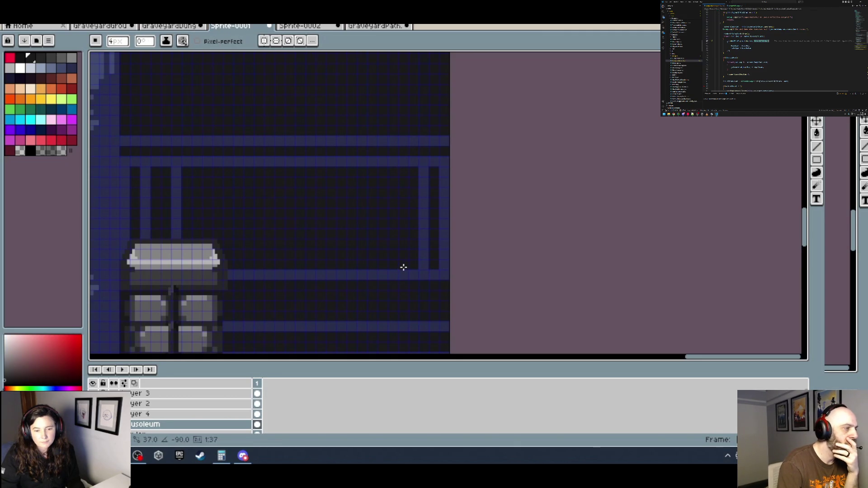
{"action": "left_click", "coordinate": [423, 217], "text": "alt"}
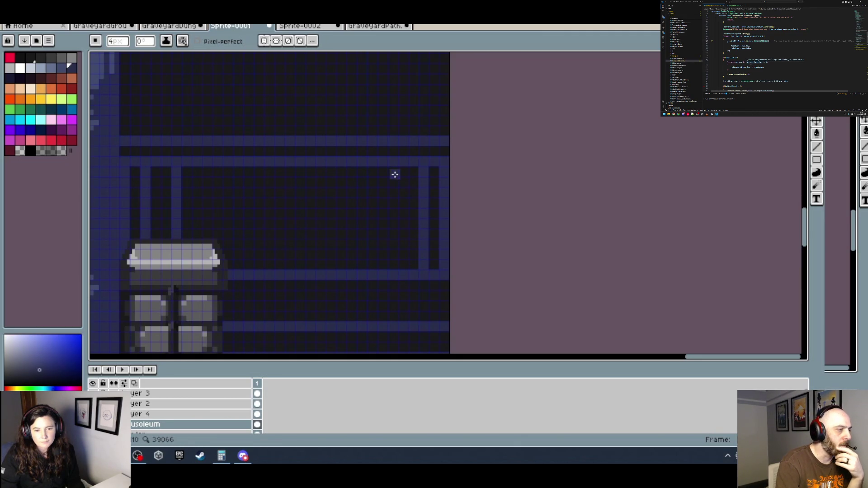
{"action": "left_click_drag", "start_coordinate": [393, 174], "coordinate": [392, 270]}
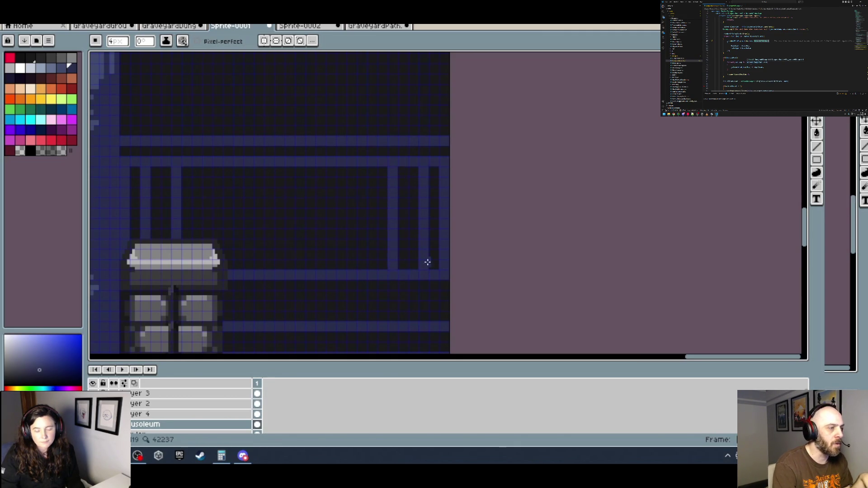
Marquee the gate's rightmost strip, nudge it left and down by a pixel, and deselect.
{"action": "scroll", "coordinate": [453, 255], "scroll_direction": "down", "scroll_amount": 1}
{"action": "left_click_drag", "start_coordinate": [453, 255], "coordinate": [452, 207]}
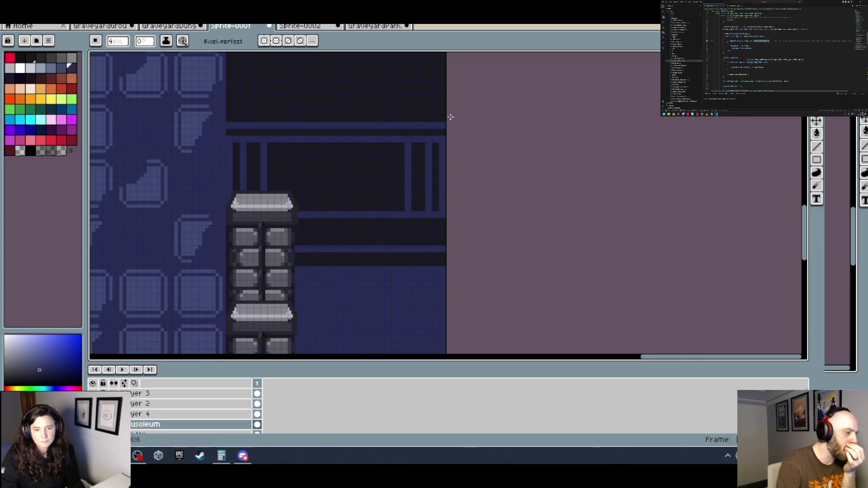
{"action": "scroll", "coordinate": [451, 170], "scroll_direction": "down", "scroll_amount": 1}
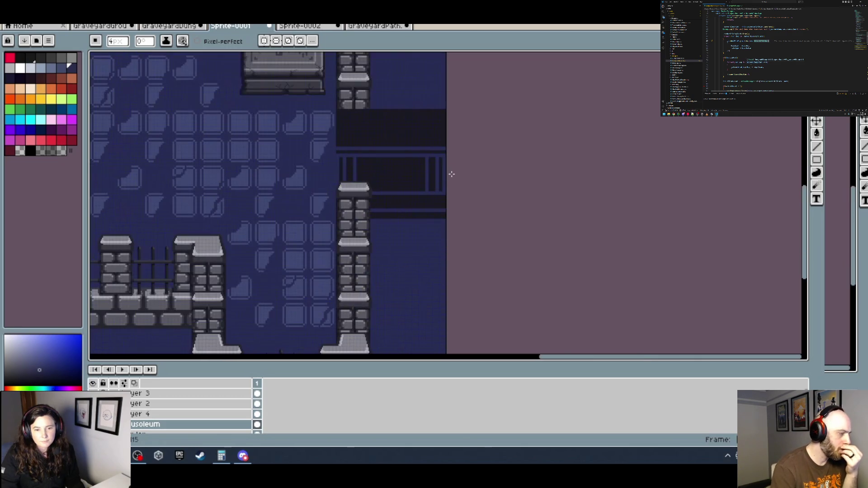
{"action": "scroll", "coordinate": [436, 219], "scroll_direction": "up", "scroll_amount": 2}
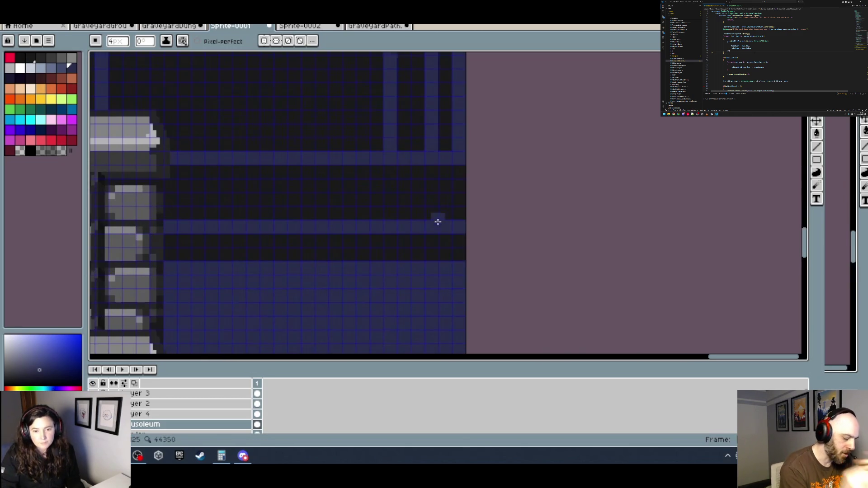
{"action": "scroll", "coordinate": [461, 254], "scroll_direction": "down", "scroll_amount": 1}
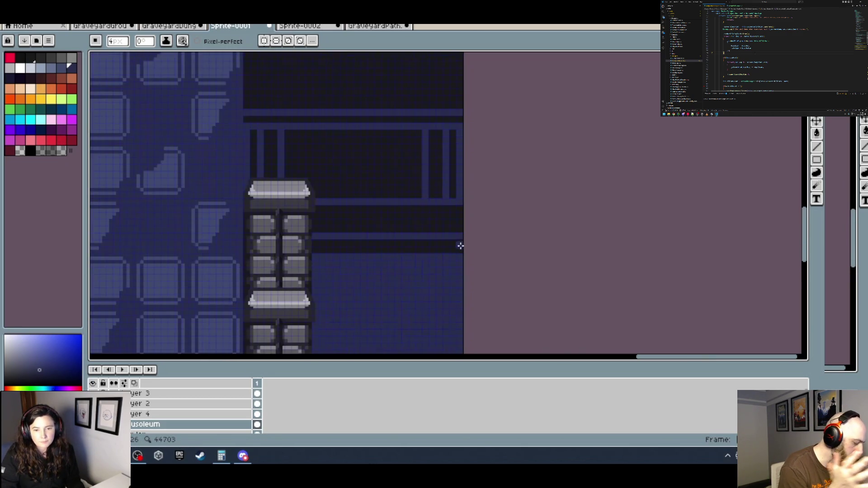
{"action": "key", "text": "m"}
{"action": "mouse_move", "coordinate": [469, 248]}
{"action": "left_mouse_down"}
{"action": "mouse_move", "coordinate": [451, 286]}
{"action": "mouse_move", "coordinate": [406, 66]}
{"action": "left_mouse_up"}
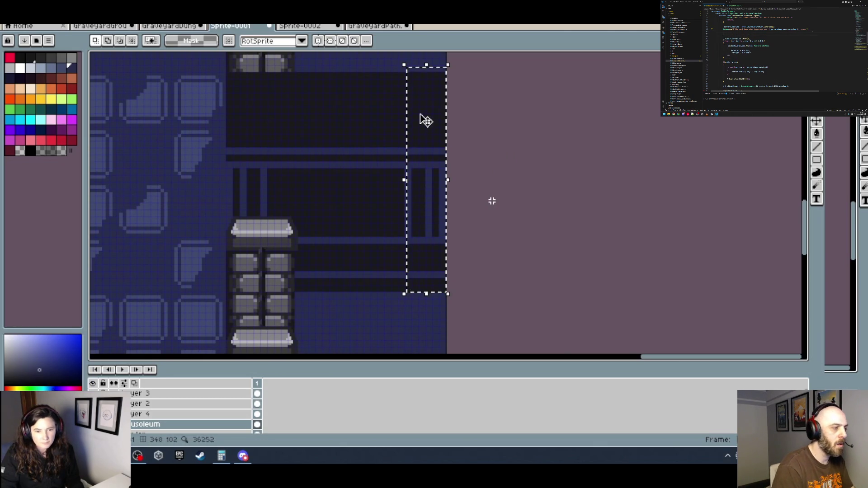
{"action": "left_click", "coordinate": [446, 296]}
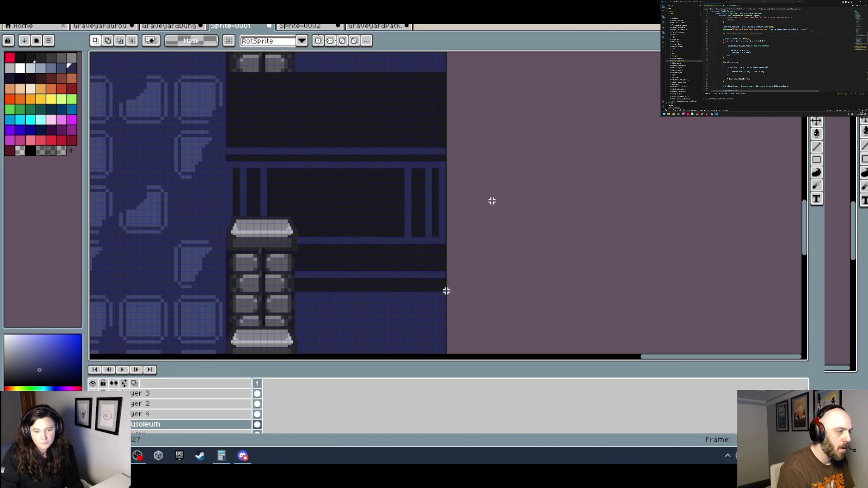
{"action": "left_click_drag", "start_coordinate": [447, 291], "coordinate": [403, 54]}
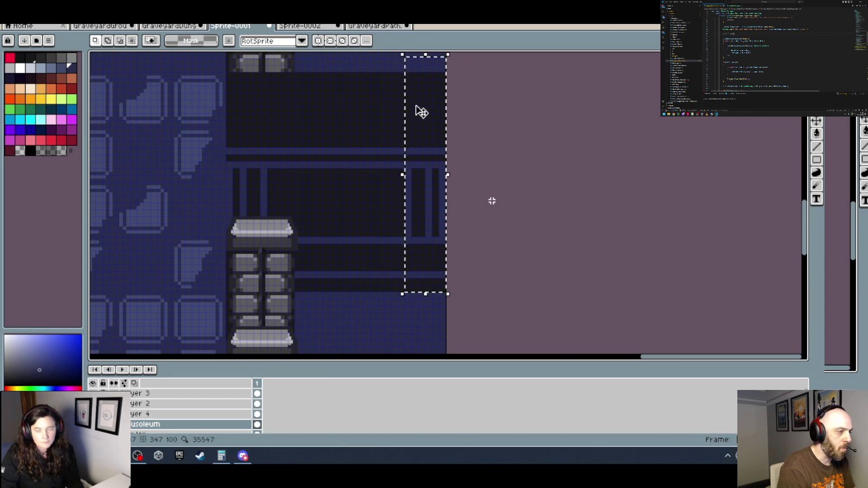
{"action": "key", "text": "Left"}
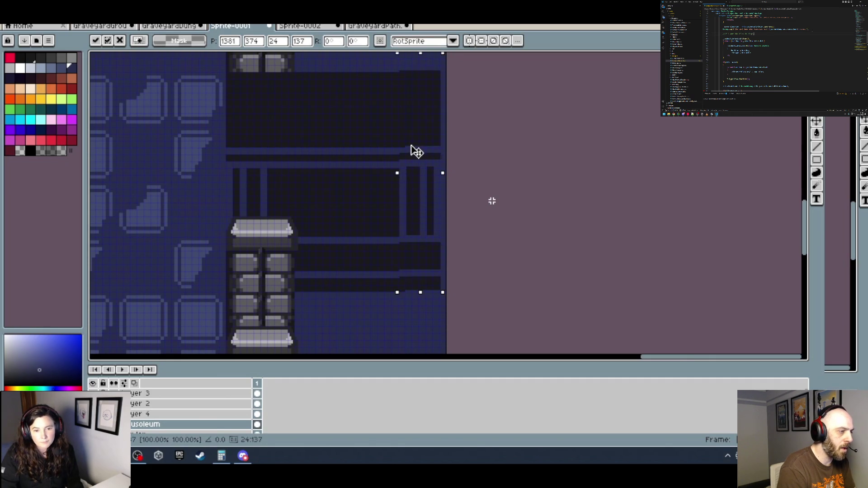
{"action": "key", "text": "Left"}
{"action": "key", "text": "Down"}
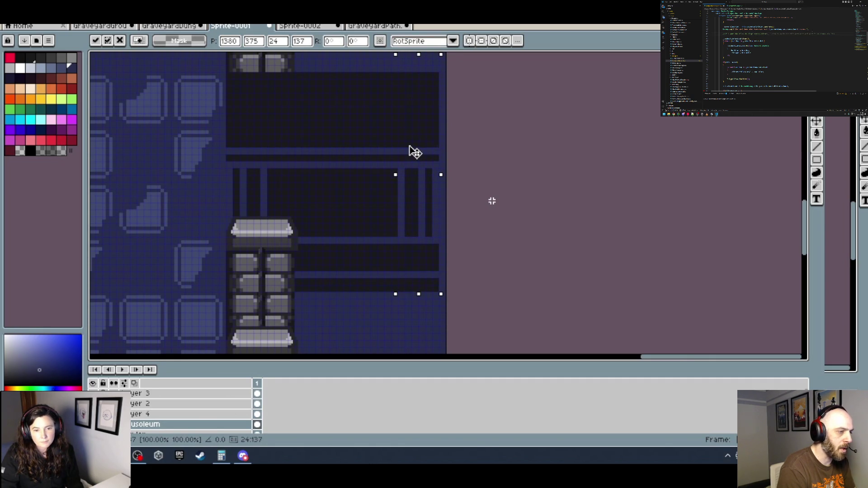
{"action": "key", "text": "ctrl+d"}
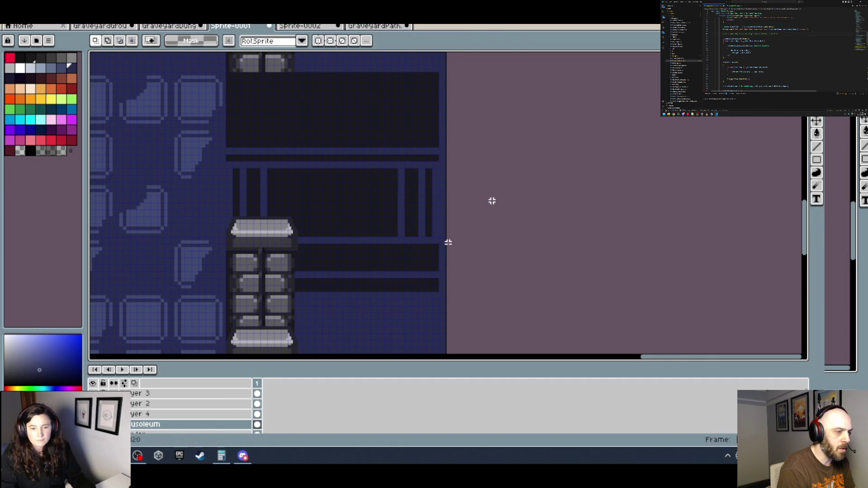
{"action": "key", "text": "i"}
{"action": "left_click", "coordinate": [429, 288]}
{"action": "scroll", "coordinate": [432, 287], "scroll_direction": "up", "scroll_amount": 2}
{"action": "key", "text": "b"}
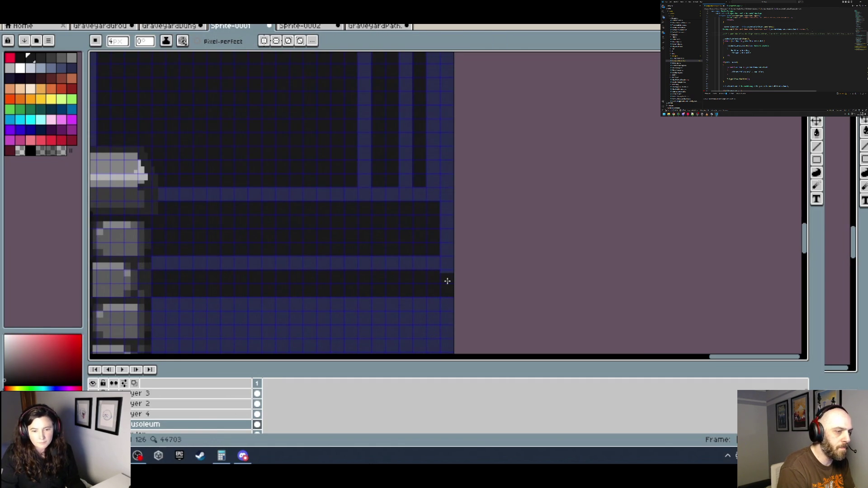
{"action": "scroll", "coordinate": [491, 241], "scroll_direction": "down", "scroll_amount": 5}
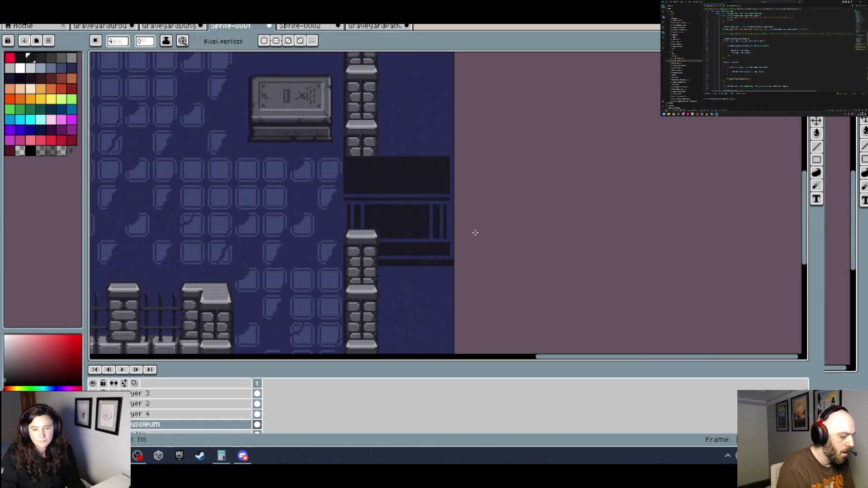
{"action": "scroll", "coordinate": [450, 273], "scroll_direction": "up", "scroll_amount": 4}
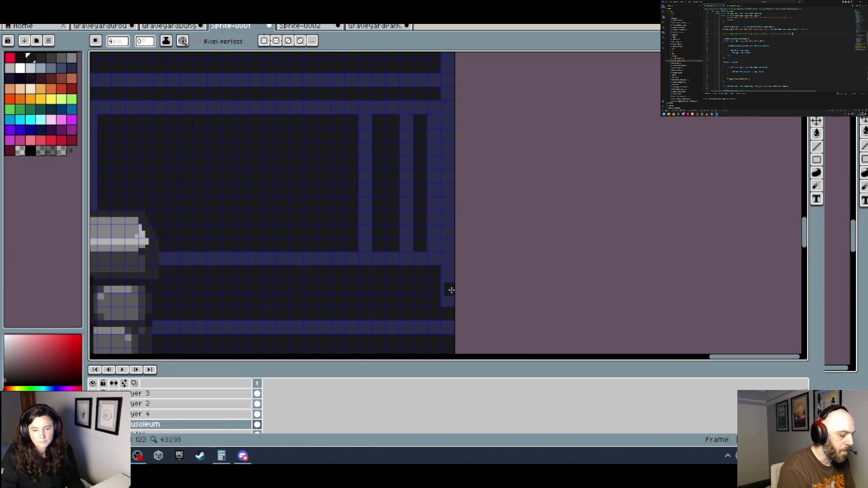
{"action": "scroll", "coordinate": [452, 257], "scroll_direction": "down", "scroll_amount": 3}
{"action": "scroll", "coordinate": [471, 247], "scroll_direction": "up", "scroll_amount": 3}
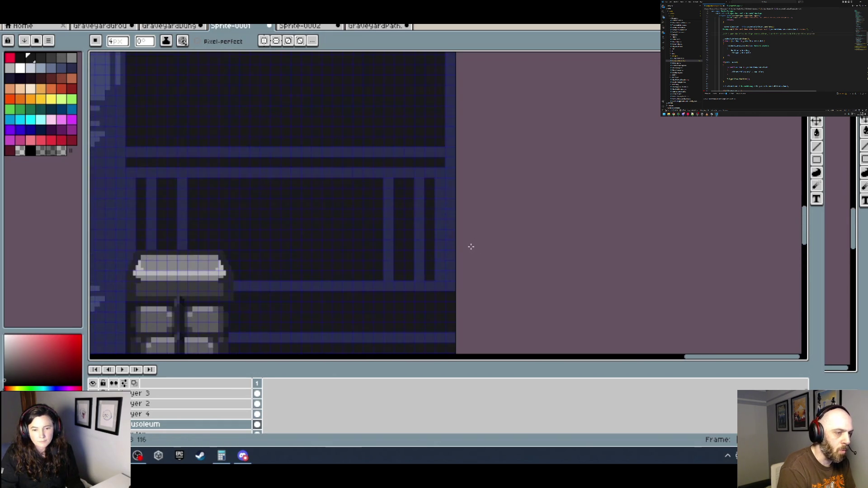
{"action": "scroll", "coordinate": [471, 247], "scroll_direction": "down", "scroll_amount": 2}
{"action": "scroll", "coordinate": [456, 296], "scroll_direction": "up", "scroll_amount": 3}
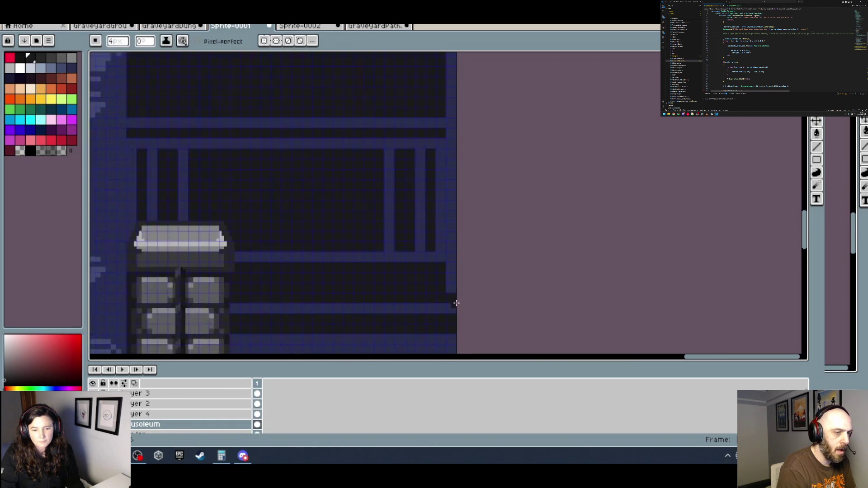
{"action": "scroll", "coordinate": [467, 266], "scroll_direction": "down", "scroll_amount": 2}
{"action": "scroll", "coordinate": [486, 227], "scroll_direction": "down", "scroll_amount": 1}
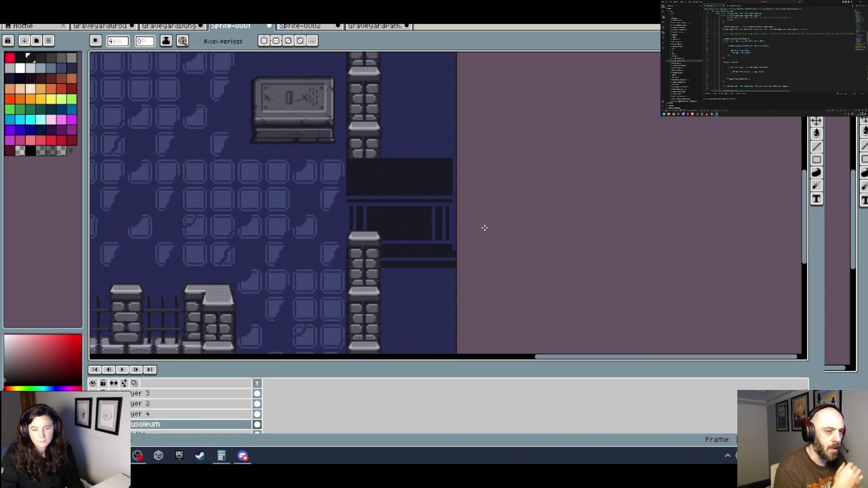
{"action": "scroll", "coordinate": [465, 199], "scroll_direction": "up", "scroll_amount": 2}
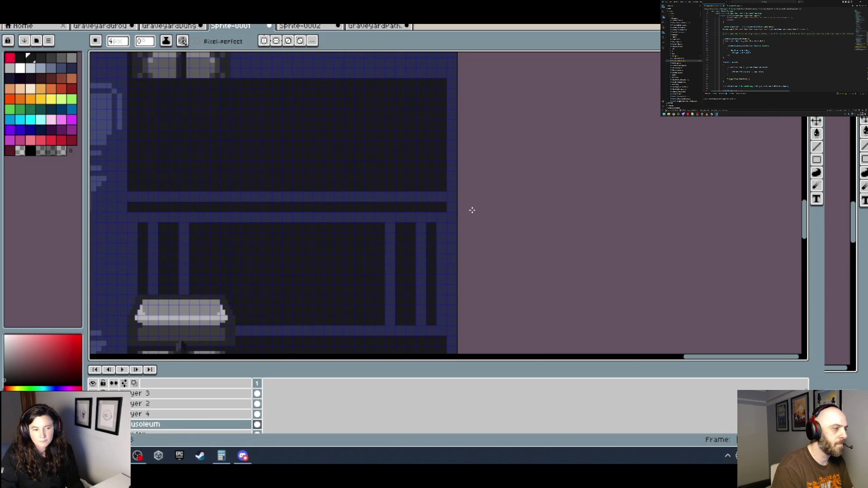
{"action": "scroll", "coordinate": [472, 210], "scroll_direction": "down", "scroll_amount": 2}
{"action": "scroll", "coordinate": [473, 270], "scroll_direction": "down", "scroll_amount": 1}
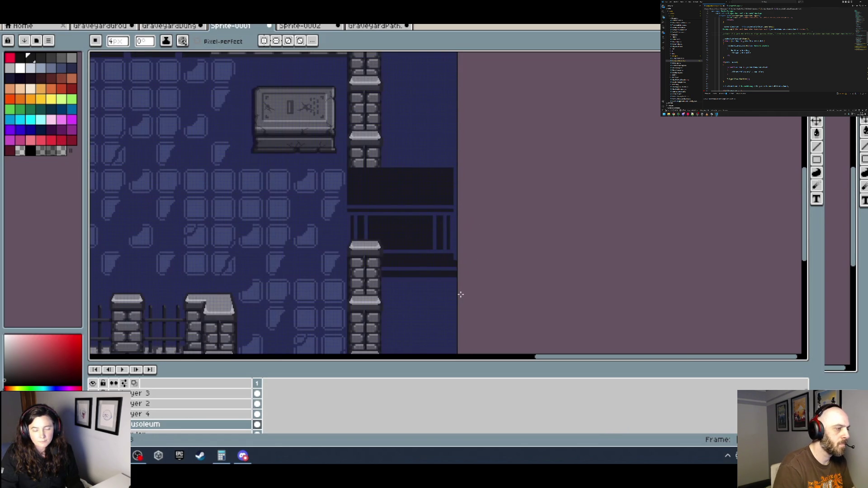
{"action": "scroll", "coordinate": [309, 232], "scroll_direction": "down", "scroll_amount": 1}
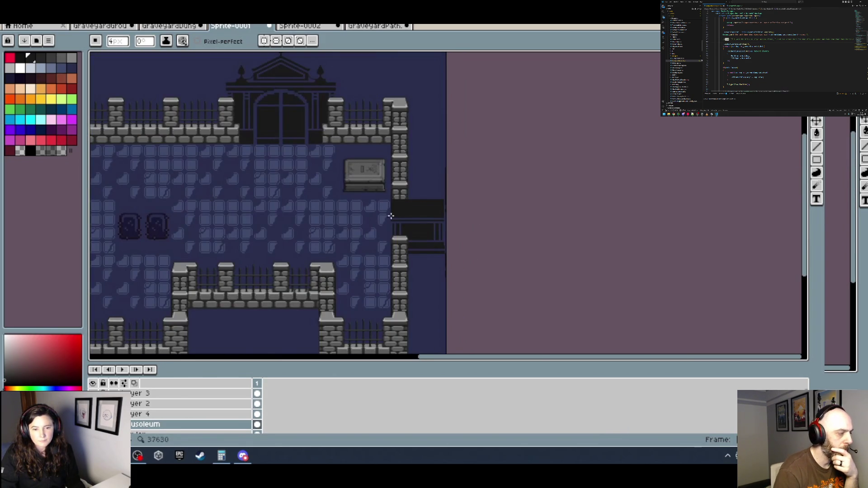
{"action": "scroll", "coordinate": [396, 130], "scroll_direction": "up", "scroll_amount": 1}
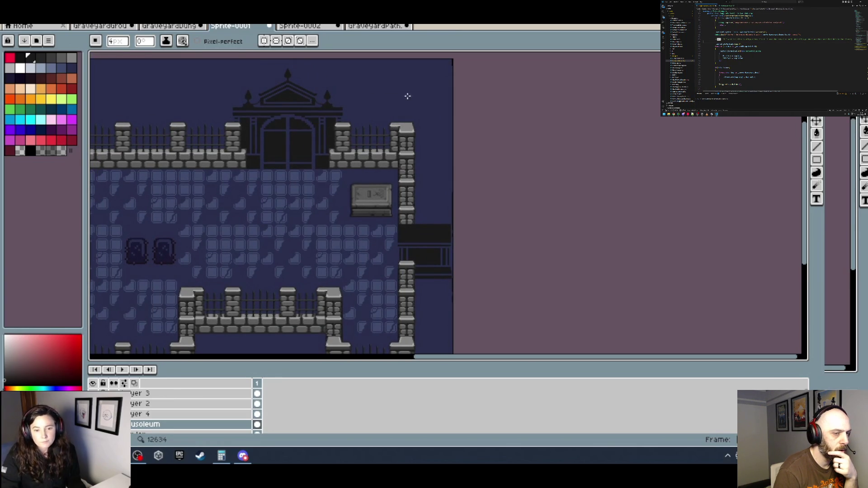
On Layer 4, move the player sprite over beside the right-wall gate.
{"action": "mouse_move", "coordinate": [461, 238]}
{"action": "left_mouse_down"}
{"action": "mouse_move", "coordinate": [665, 240]}
{"action": "mouse_move", "coordinate": [634, 190]}
{"action": "mouse_move", "coordinate": [600, 180]}
{"action": "left_mouse_up"}
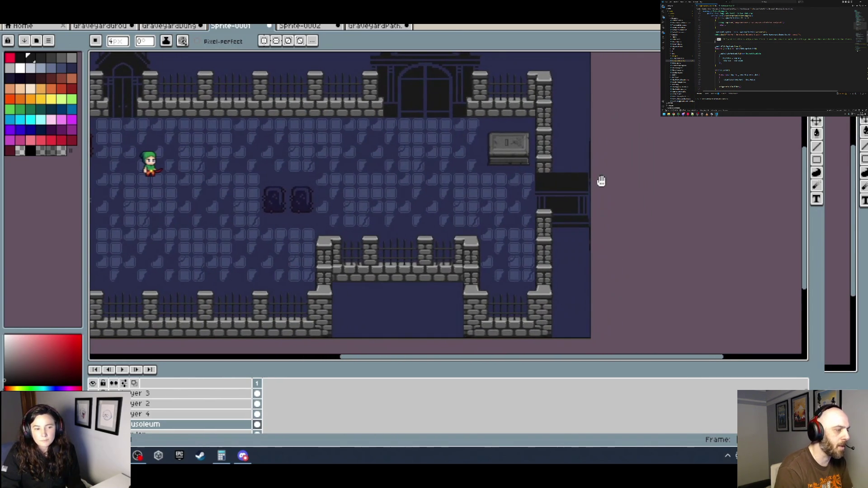
{"action": "left_click", "coordinate": [149, 414]}
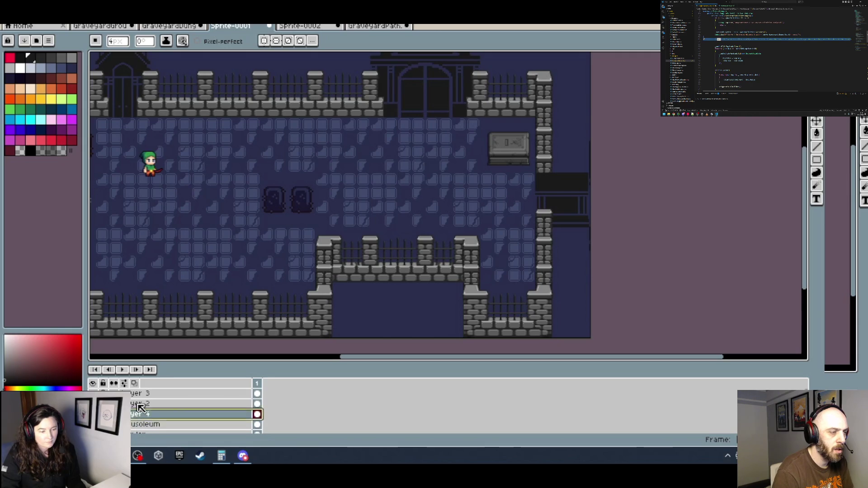
{"action": "left_click", "coordinate": [816, 121]}
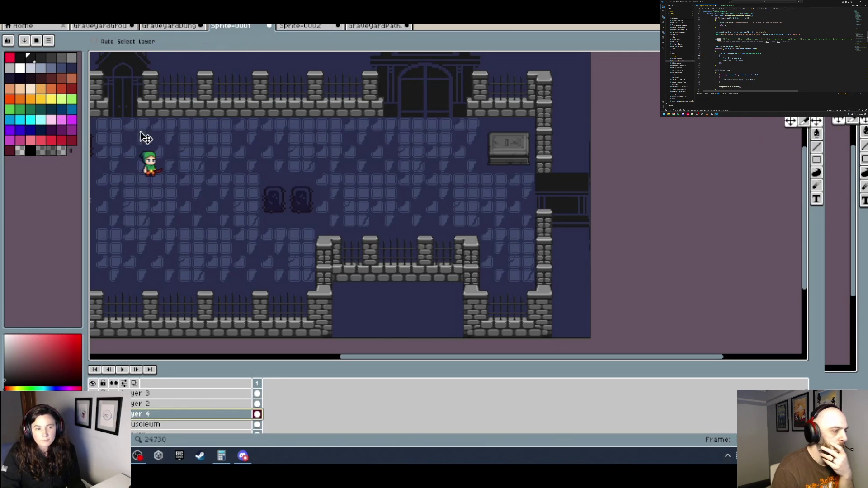
{"action": "left_click_drag", "start_coordinate": [163, 170], "coordinate": [523, 219]}
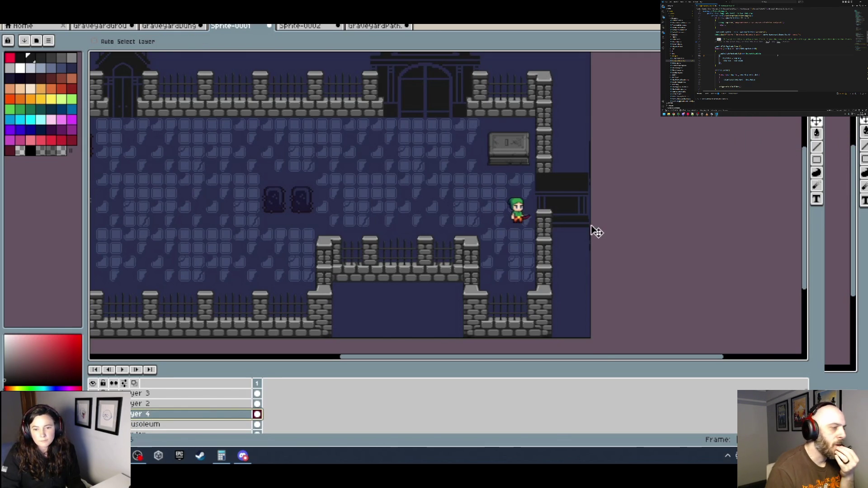
{"action": "scroll", "coordinate": [590, 232], "scroll_direction": "up", "scroll_amount": 3}
{"action": "left_click_drag", "start_coordinate": [333, 174], "coordinate": [337, 189]}
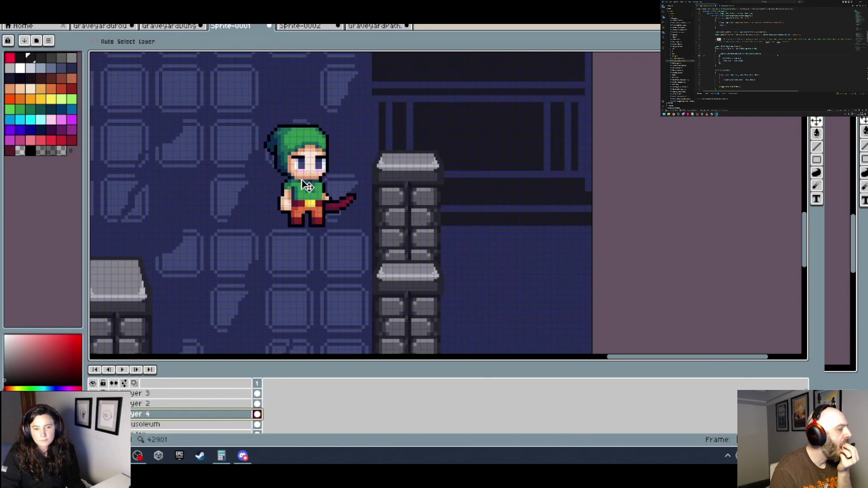
Fine-tune the player sprite's position on the floor tiles just left of the gate.
{"action": "scroll", "coordinate": [389, 185], "scroll_direction": "down", "scroll_amount": 3}
{"action": "left_click_drag", "start_coordinate": [480, 174], "coordinate": [534, 199]}
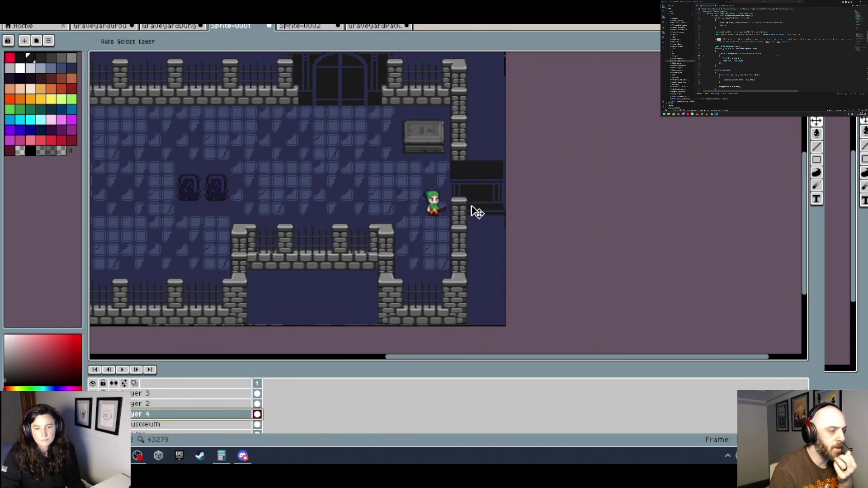
{"action": "left_click_drag", "start_coordinate": [446, 210], "coordinate": [429, 199]}
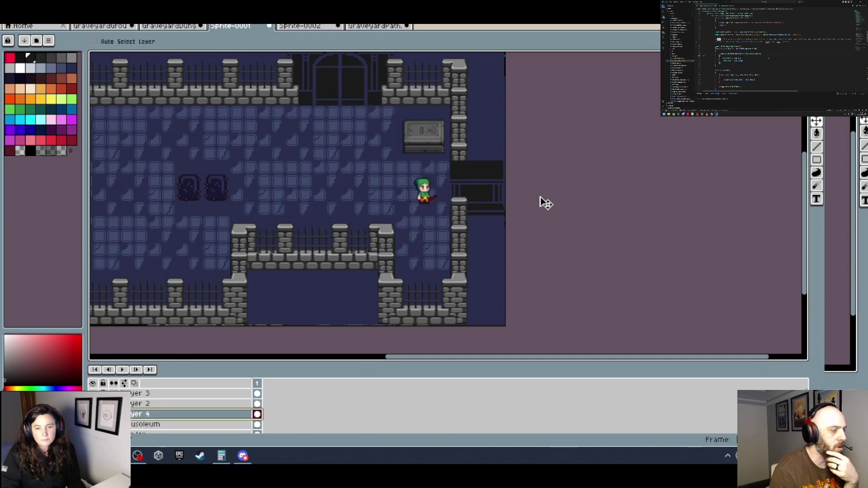
{"action": "scroll", "coordinate": [498, 194], "scroll_direction": "down", "scroll_amount": 1}
{"action": "scroll", "coordinate": [470, 189], "scroll_direction": "up", "scroll_amount": 1}
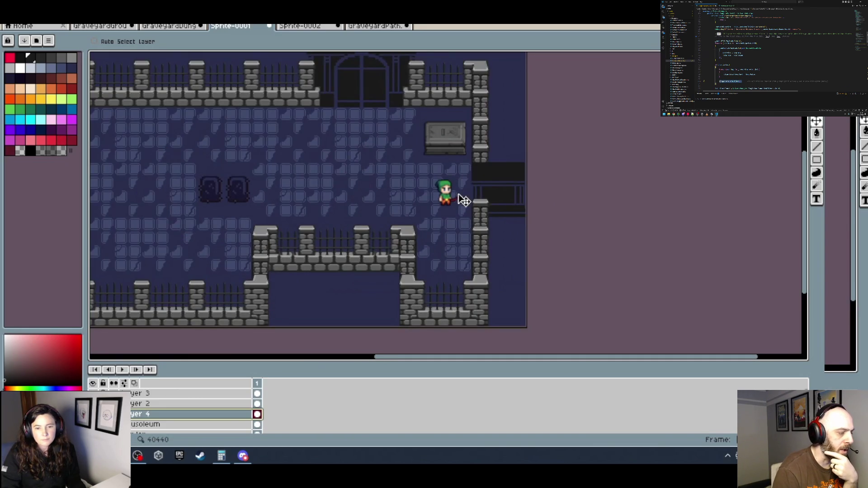
{"action": "left_click_drag", "start_coordinate": [443, 190], "coordinate": [390, 184]}
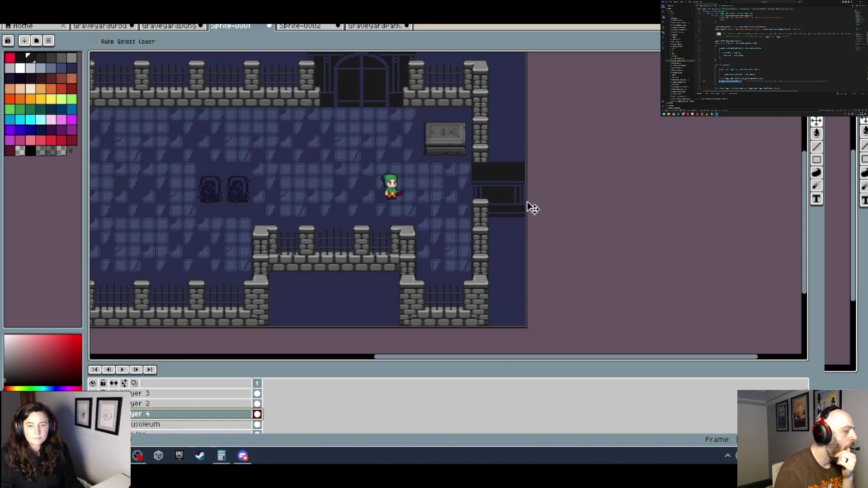
{"action": "scroll", "coordinate": [534, 208], "scroll_direction": "up", "scroll_amount": 1}
{"action": "scroll", "coordinate": [529, 210], "scroll_direction": "down", "scroll_amount": 1}
{"action": "scroll", "coordinate": [475, 203], "scroll_direction": "up", "scroll_amount": 5}
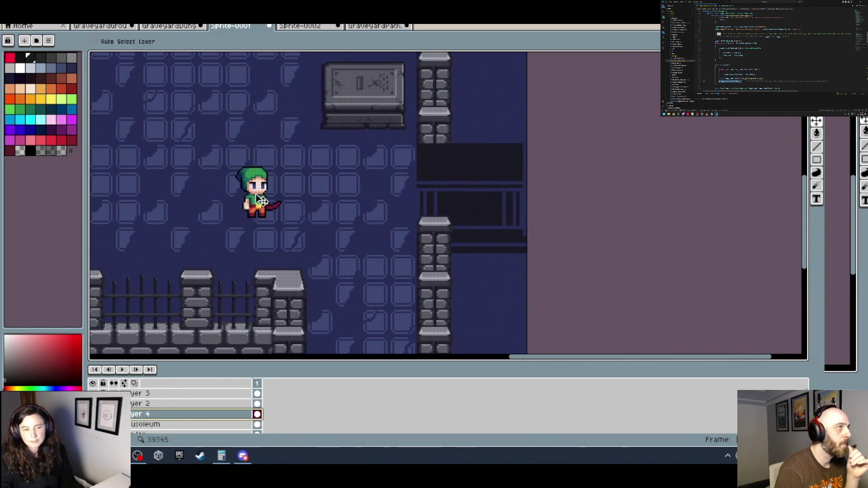
{"action": "mouse_move", "coordinate": [326, 189]}
{"action": "left_mouse_down"}
{"action": "mouse_move", "coordinate": [448, 217]}
{"action": "mouse_move", "coordinate": [715, 229]}
{"action": "mouse_move", "coordinate": [601, 242]}
{"action": "left_mouse_up"}
{"action": "scroll", "coordinate": [449, 217], "scroll_direction": "down", "scroll_amount": 2}
{"action": "scroll", "coordinate": [595, 219], "scroll_direction": "down", "scroll_amount": 1}
{"action": "scroll", "coordinate": [632, 228], "scroll_direction": "up", "scroll_amount": 1}
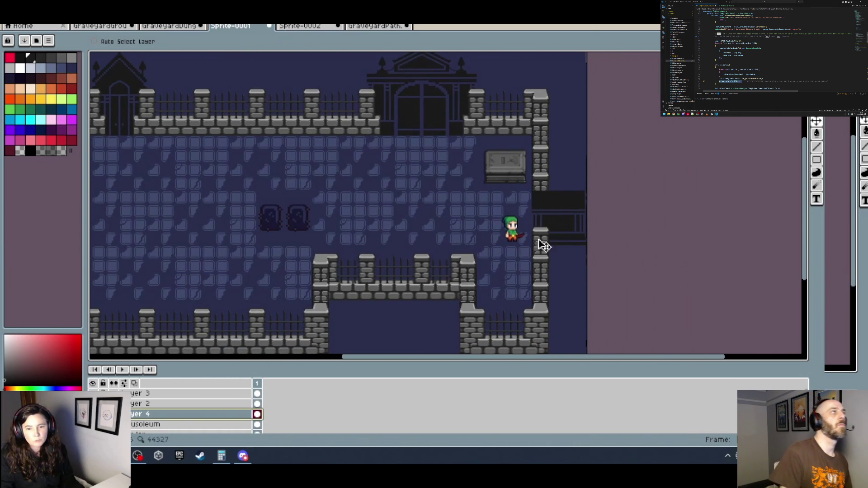
Set the grid width to 128 in View > Grid > Grid Settings and apply it.
{"action": "left_click", "coordinate": [161, 18]}
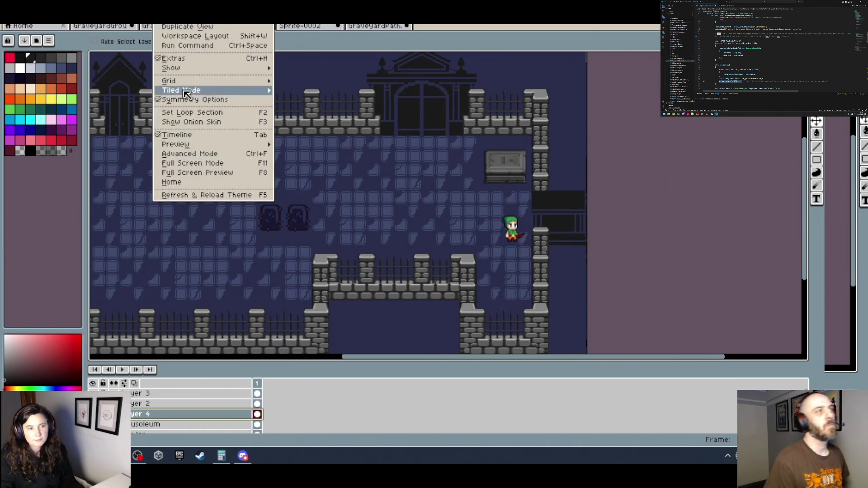
{"action": "mouse_move", "coordinate": [176, 87]}
{"action": "left_click", "coordinate": [308, 80]}
{"action": "key", "text": "Tab"}
{"action": "key", "text": "Tab"}
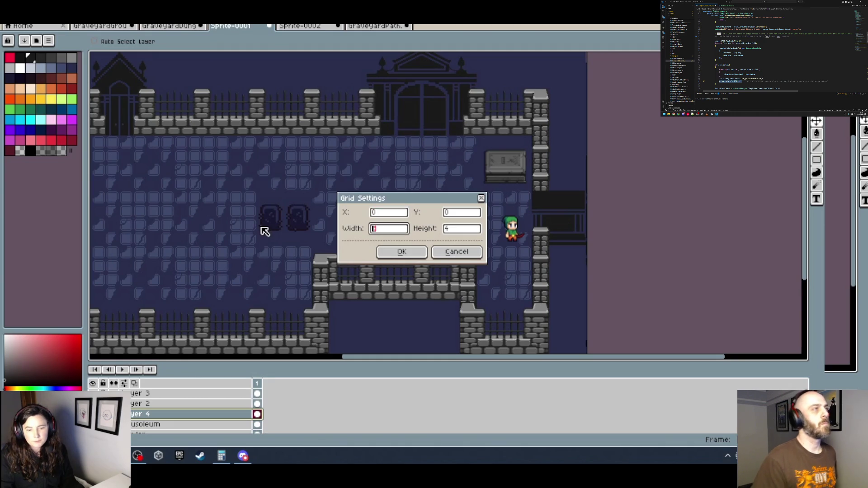
{"action": "type", "text": "8"}
{"action": "key", "text": "Tab"}
{"action": "key", "text": "Return"}
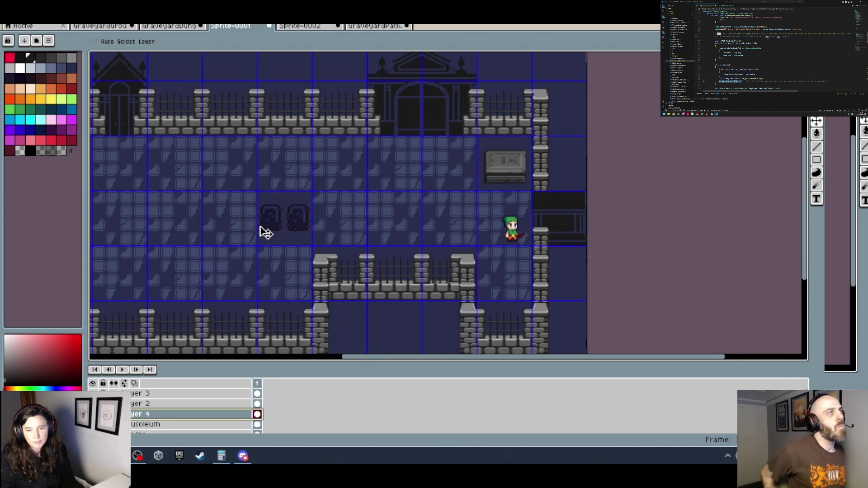
{"action": "scroll", "coordinate": [583, 226], "scroll_direction": "up", "scroll_amount": 1}
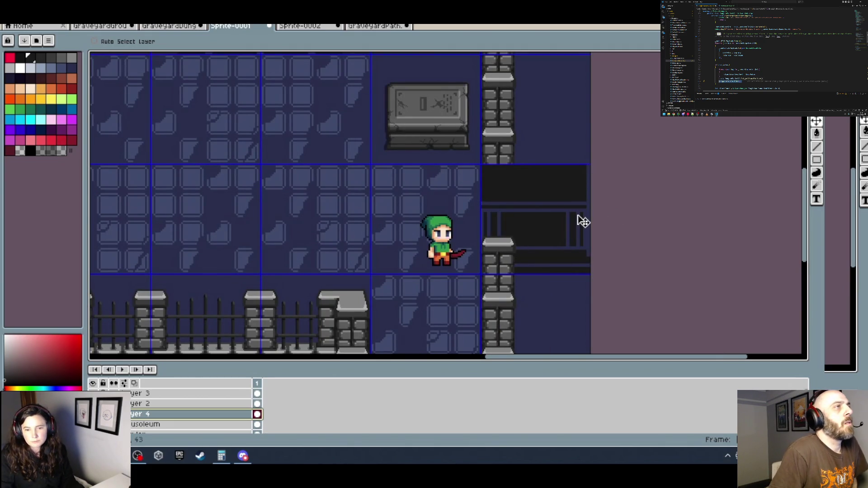
{"action": "scroll", "coordinate": [578, 223], "scroll_direction": "down", "scroll_amount": 1}
{"action": "scroll", "coordinate": [589, 234], "scroll_direction": "down", "scroll_amount": 3}
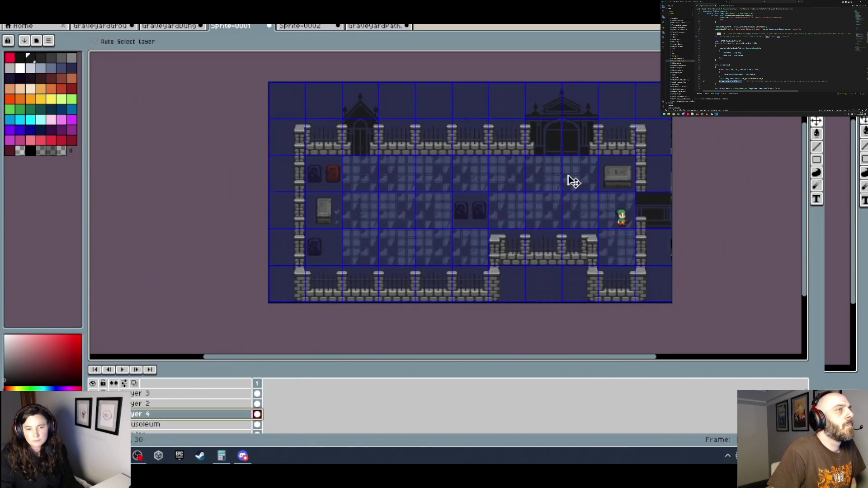
Zoom into the mausoleum door and eyedrop its dark navy as the drawing colour.
{"action": "mouse_move", "coordinate": [572, 181]}
{"action": "left_mouse_down"}
{"action": "mouse_move", "coordinate": [432, 175]}
{"action": "mouse_move", "coordinate": [470, 194]}
{"action": "left_mouse_up"}
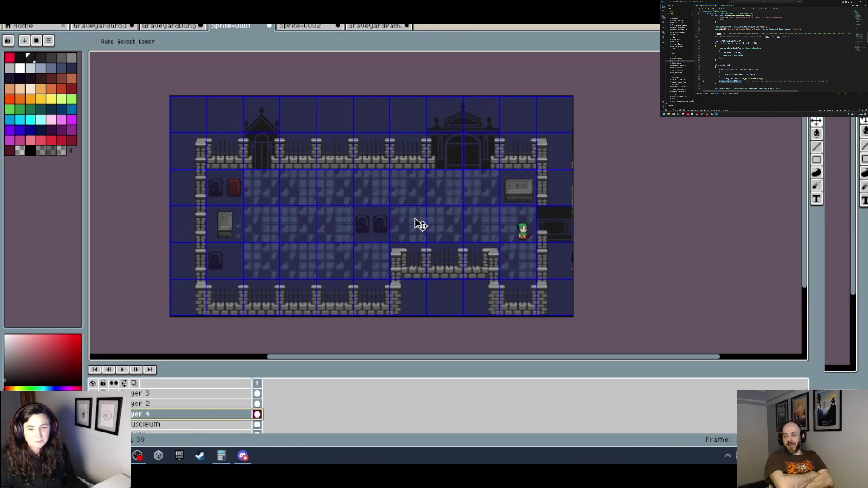
{"action": "mouse_move", "coordinate": [416, 225]}
{"action": "left_mouse_down"}
{"action": "mouse_move", "coordinate": [451, 199]}
{"action": "mouse_move", "coordinate": [421, 196]}
{"action": "left_mouse_up"}
{"action": "scroll", "coordinate": [421, 198], "scroll_direction": "up", "scroll_amount": 1}
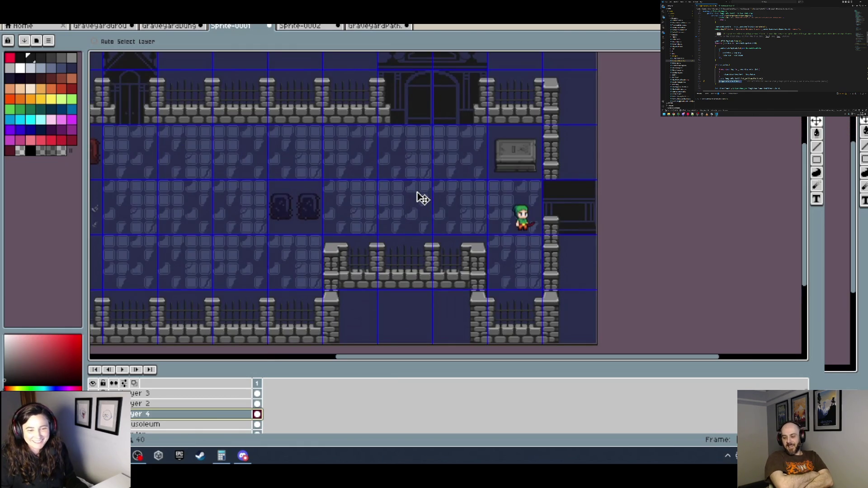
{"action": "scroll", "coordinate": [423, 199], "scroll_direction": "down", "scroll_amount": 1}
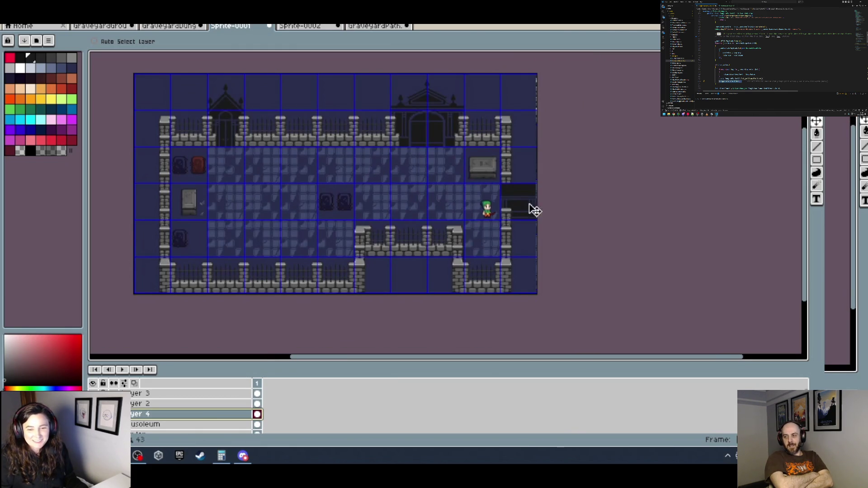
{"action": "scroll", "coordinate": [420, 112], "scroll_direction": "up", "scroll_amount": 1}
{"action": "scroll", "coordinate": [444, 144], "scroll_direction": "up", "scroll_amount": 3}
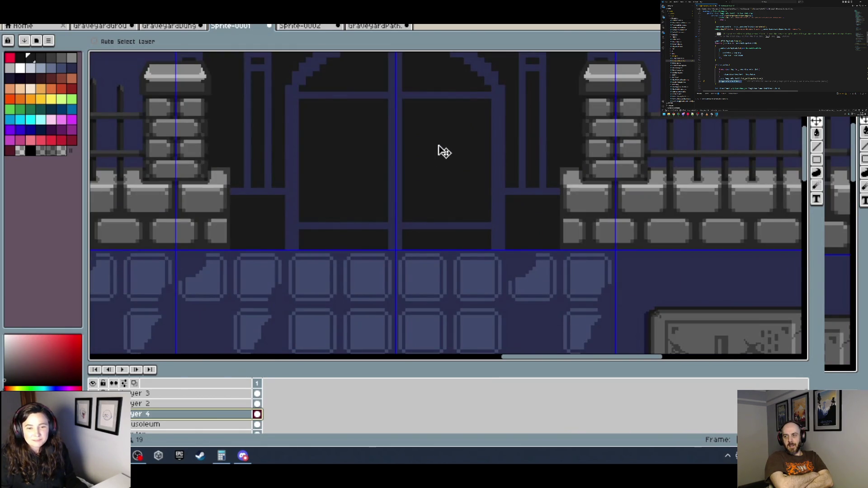
{"action": "key", "text": "i"}
{"action": "left_click", "coordinate": [405, 158], "text": "alt"}
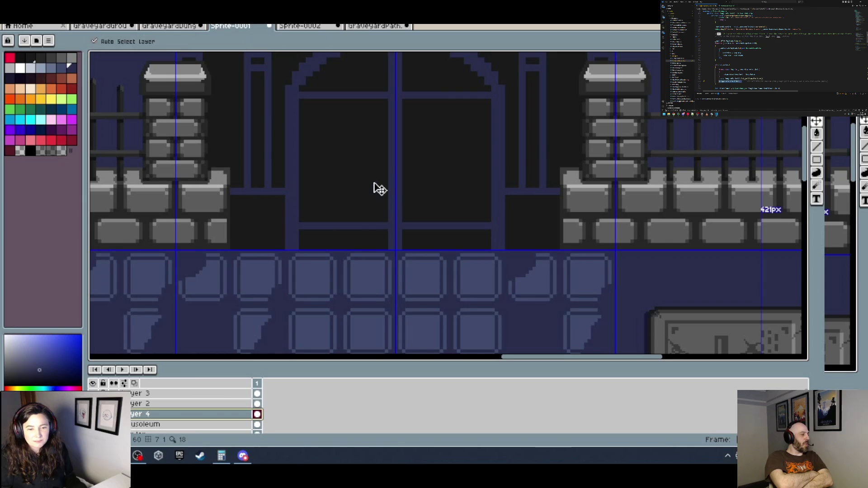
{"action": "scroll", "coordinate": [374, 183], "scroll_direction": "up", "scroll_amount": 1, "text": "ctrl"}
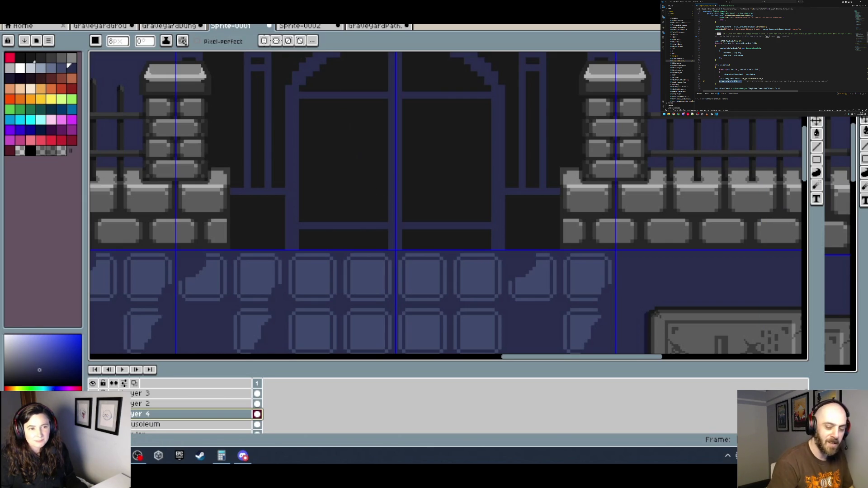
{"action": "left_click", "coordinate": [168, 21]}
{"action": "mouse_move", "coordinate": [168, 87]}
{"action": "left_click", "coordinate": [309, 86]}
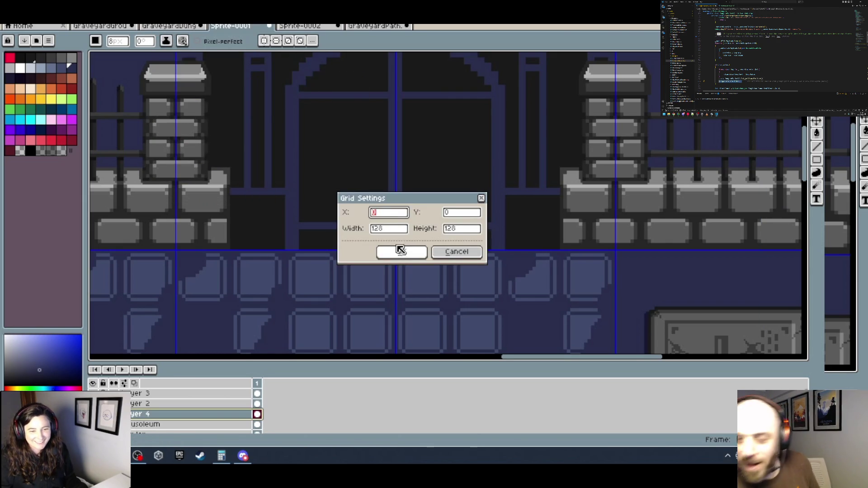
{"action": "double_click", "coordinate": [375, 228]}
{"action": "type", "text": "8"}
{"action": "key", "text": "Tab"}
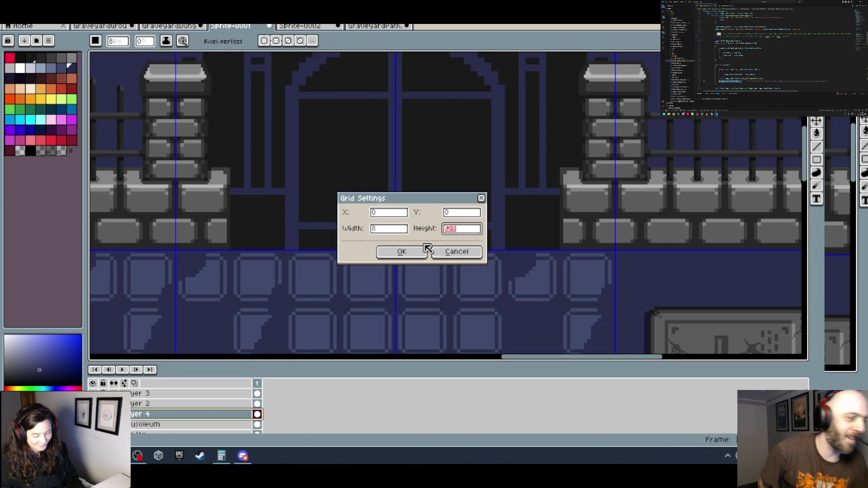
{"action": "type", "text": "8"}
{"action": "left_click", "coordinate": [402, 252]}
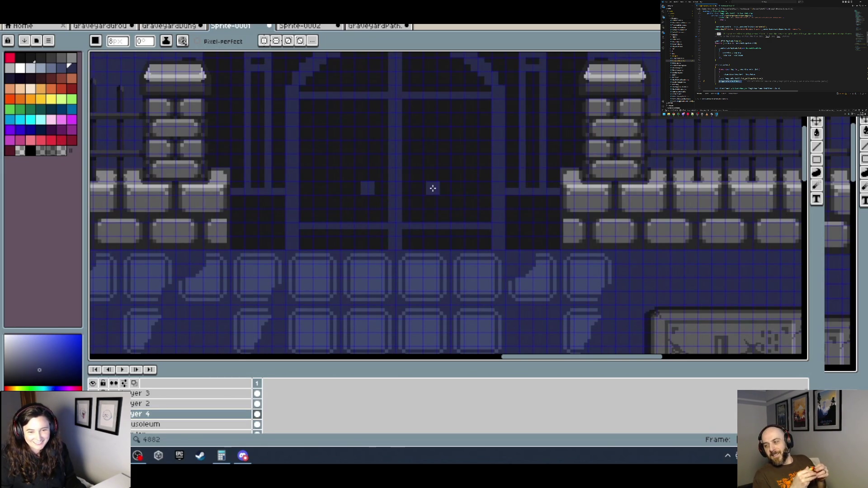
{"action": "scroll", "coordinate": [452, 192], "scroll_direction": "down", "scroll_amount": 5}
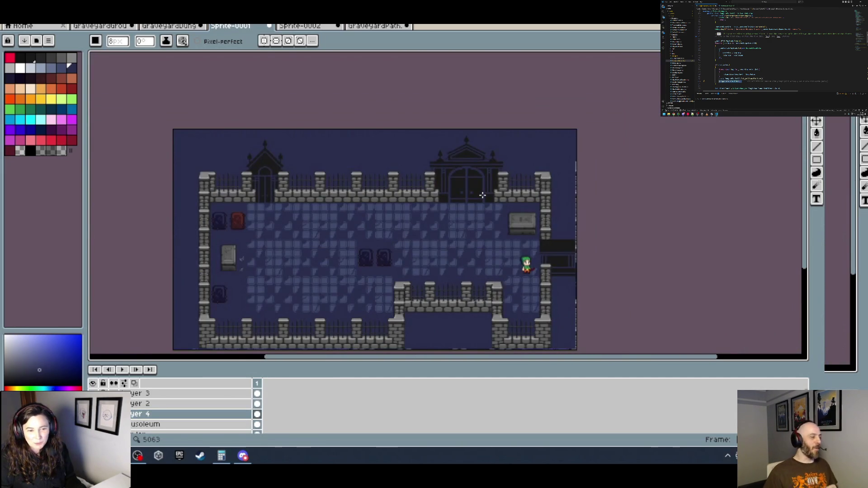
{"action": "scroll", "coordinate": [479, 194], "scroll_direction": "up", "scroll_amount": 1}
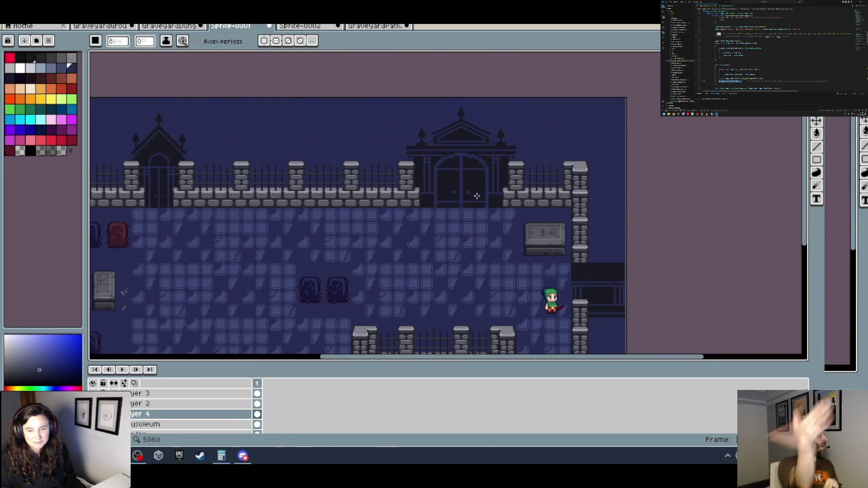
{"action": "scroll", "coordinate": [468, 185], "scroll_direction": "up", "scroll_amount": 4}
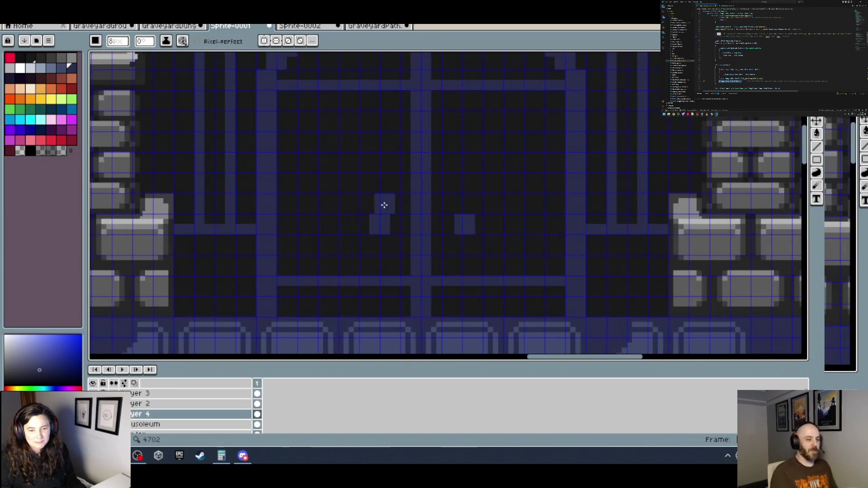
{"action": "scroll", "coordinate": [489, 202], "scroll_direction": "down", "scroll_amount": 5}
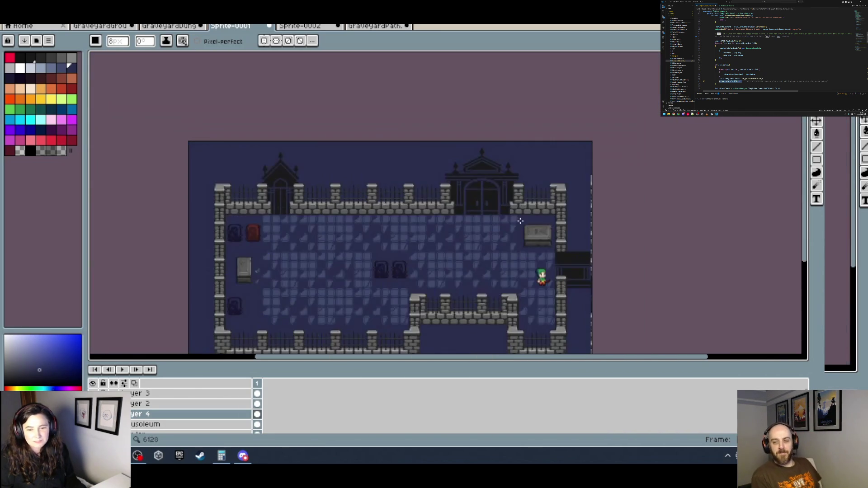
{"action": "scroll", "coordinate": [508, 214], "scroll_direction": "up", "scroll_amount": 1}
{"action": "scroll", "coordinate": [484, 193], "scroll_direction": "up", "scroll_amount": 3}
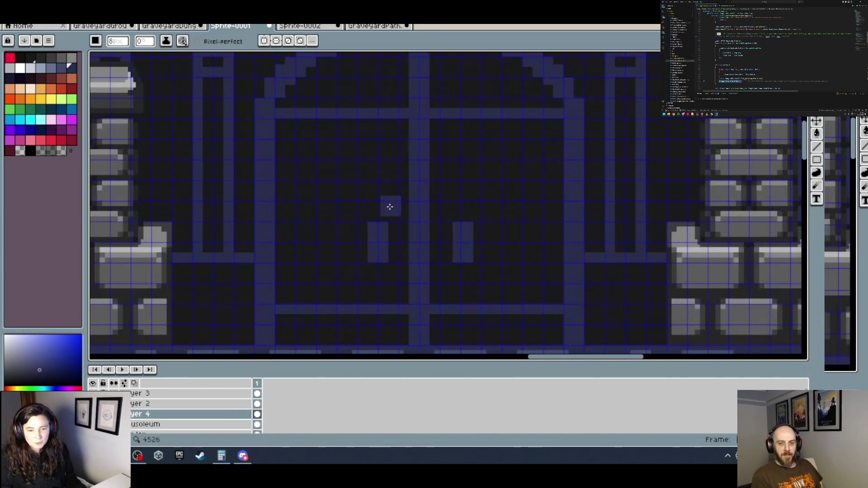
{"action": "scroll", "coordinate": [471, 207], "scroll_direction": "down", "scroll_amount": 4}
{"action": "scroll", "coordinate": [475, 211], "scroll_direction": "up", "scroll_amount": 4}
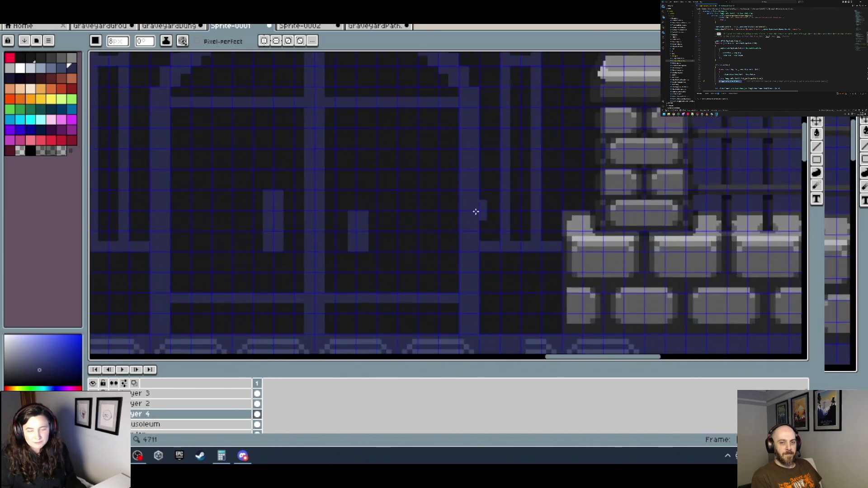
{"action": "scroll", "coordinate": [358, 200], "scroll_direction": "down", "scroll_amount": 4}
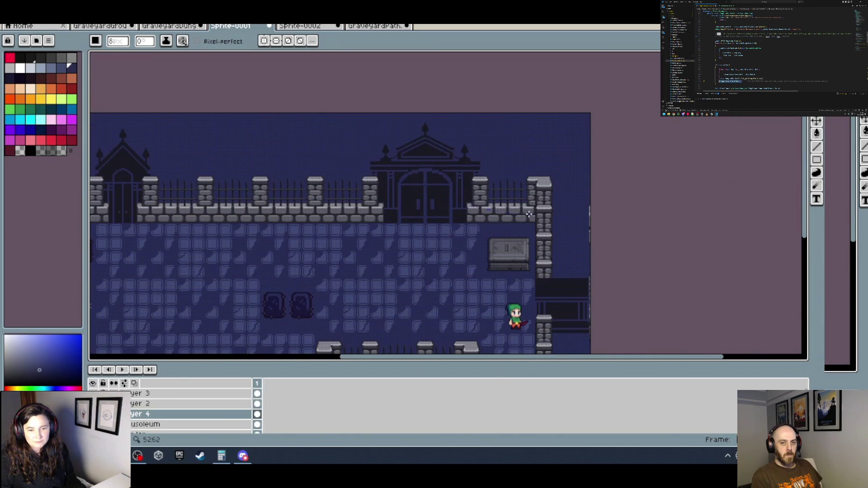
Brush faint dark-blue streaks across the night sky above the graveyard wall.
{"action": "left_click_drag", "start_coordinate": [540, 217], "coordinate": [578, 219]}
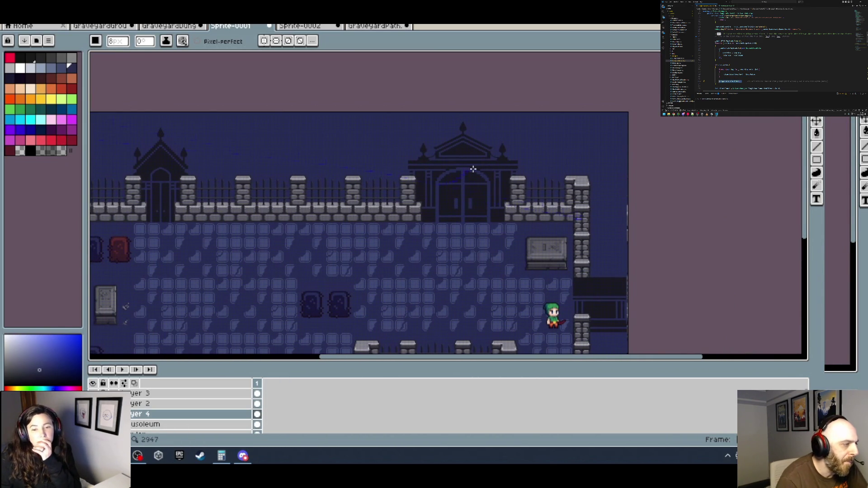
{"action": "scroll", "coordinate": [446, 161], "scroll_direction": "right", "scroll_amount": 3}
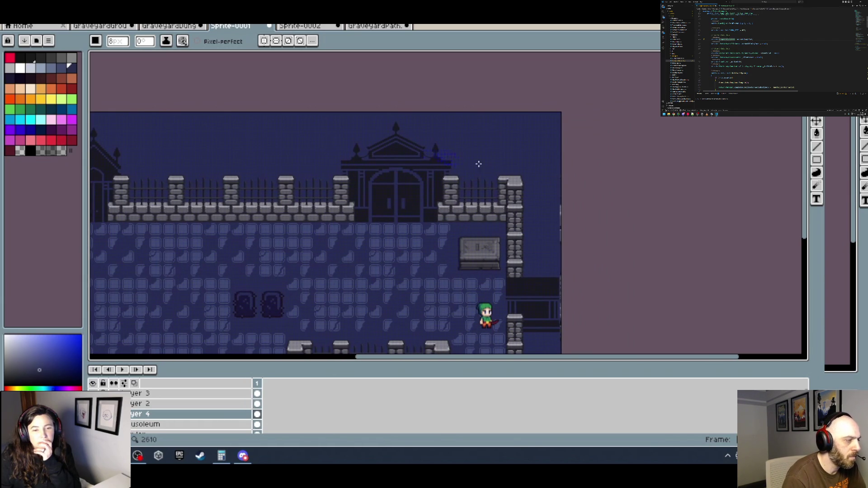
{"action": "left_click_drag", "start_coordinate": [437, 155], "coordinate": [485, 169]}
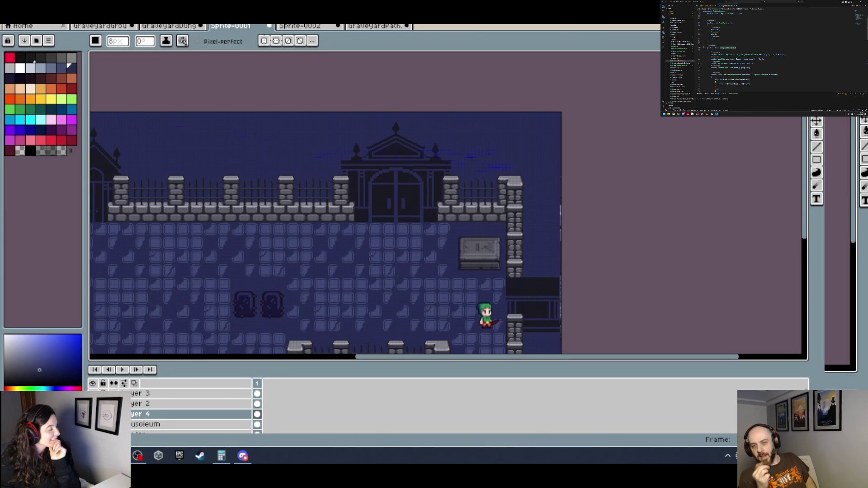
{"action": "scroll", "coordinate": [578, 170], "scroll_direction": "up", "scroll_amount": 2}
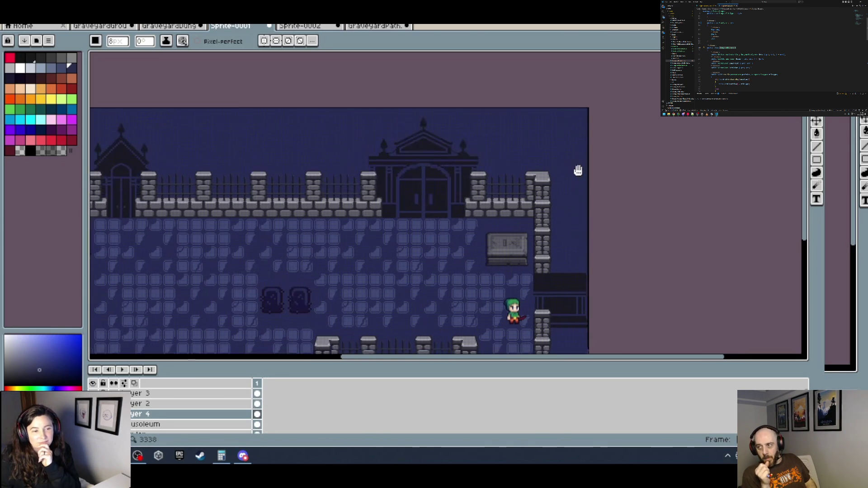
{"action": "mouse_move", "coordinate": [681, 264]}
{"action": "left_mouse_down"}
{"action": "mouse_move", "coordinate": [665, 230]}
{"action": "mouse_move", "coordinate": [639, 210]}
{"action": "left_mouse_up"}
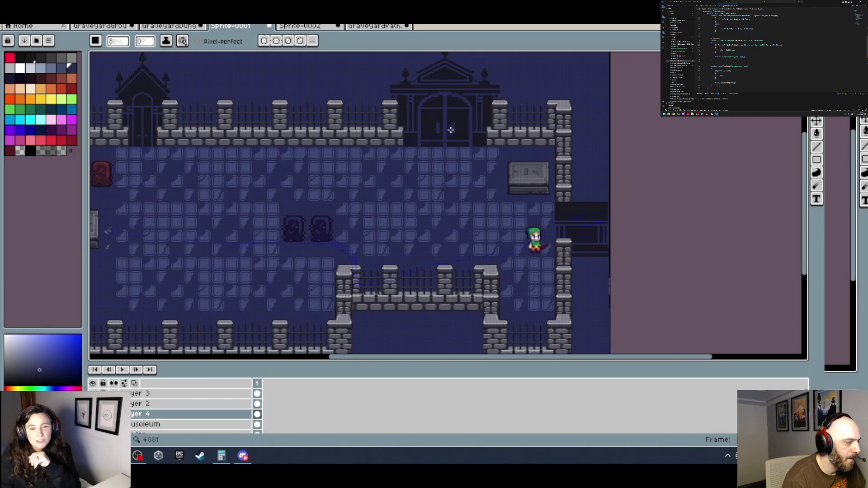
{"action": "left_click_drag", "start_coordinate": [445, 110], "coordinate": [411, 136]}
{"action": "scroll", "coordinate": [438, 132], "scroll_direction": "up", "scroll_amount": 2}
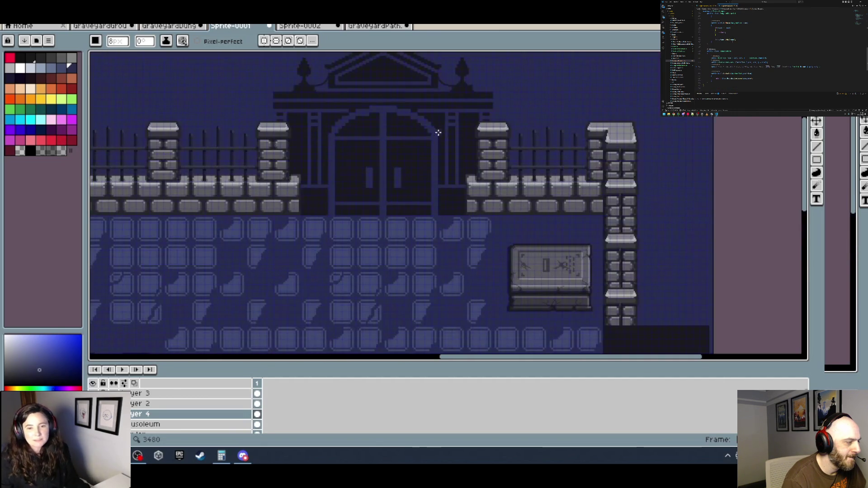
{"action": "scroll", "coordinate": [340, 151], "scroll_direction": "down", "scroll_amount": 3}
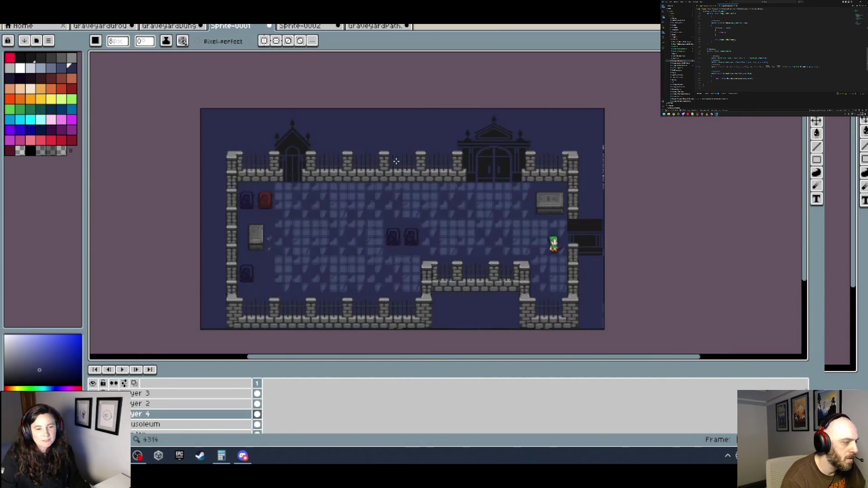
{"action": "scroll", "coordinate": [211, 164], "scroll_direction": "up", "scroll_amount": 1}
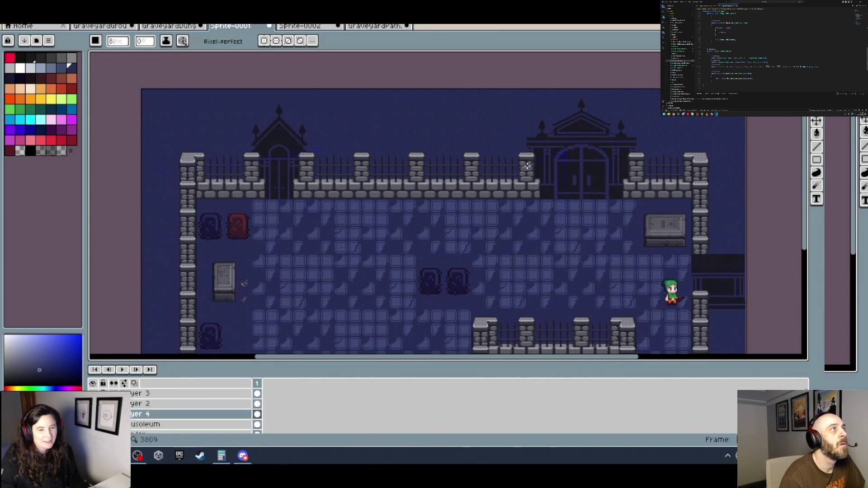
{"action": "scroll", "coordinate": [581, 125], "scroll_direction": "up", "scroll_amount": 3}
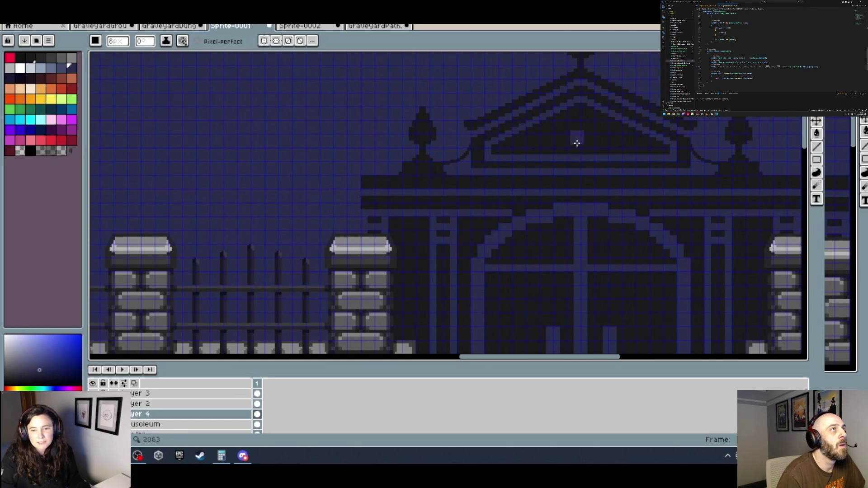
{"action": "scroll", "coordinate": [576, 178], "scroll_direction": "down", "scroll_amount": 4}
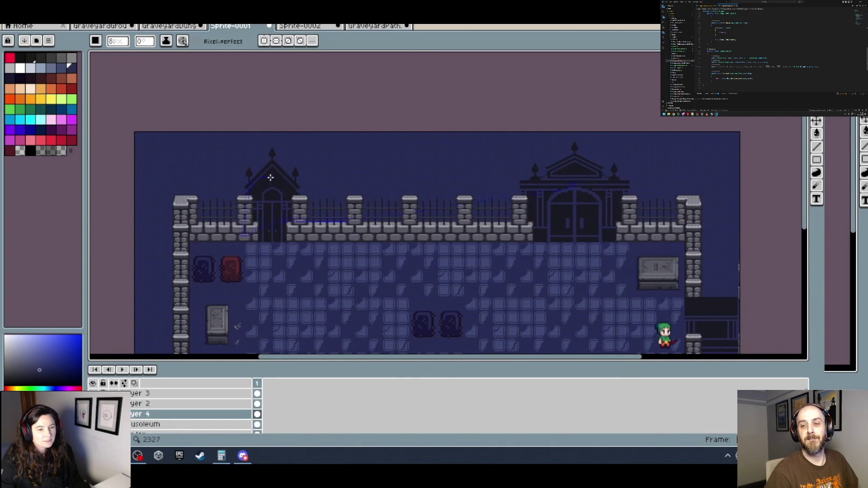
{"action": "scroll", "coordinate": [268, 173], "scroll_direction": "up", "scroll_amount": 3}
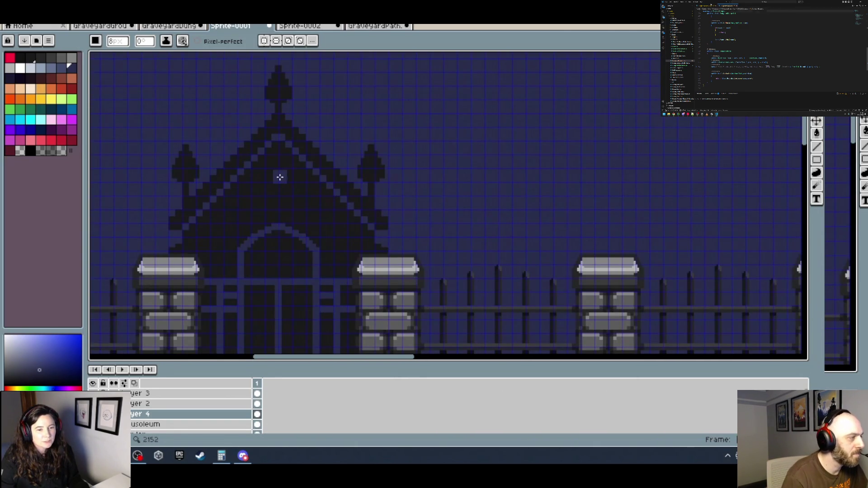
With a size-5 brush, draw a vertical line and a small pixel ring on the chapel pediment.
{"action": "key", "text": "minus"}
{"action": "key", "text": "minus"}
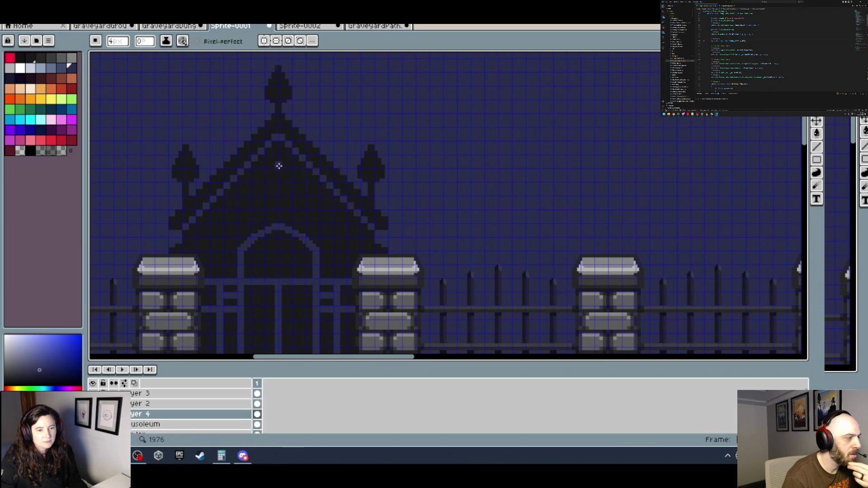
{"action": "left_click", "coordinate": [278, 193], "text": "shift"}
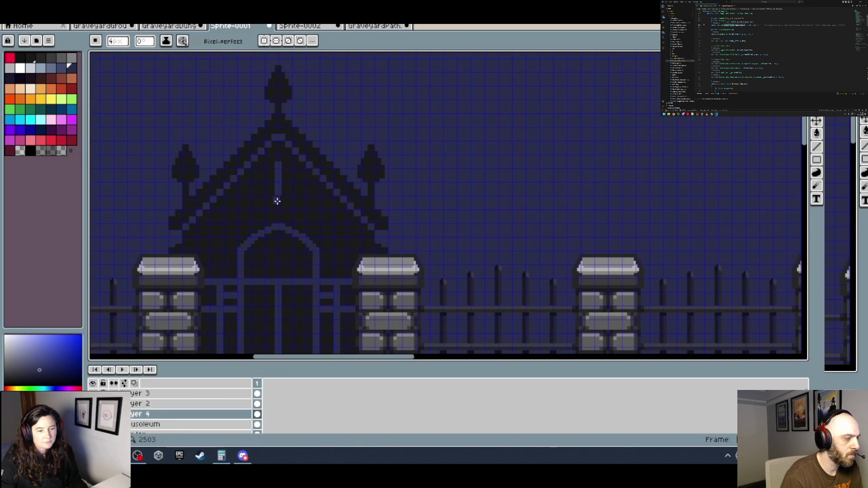
{"action": "scroll", "coordinate": [277, 201], "scroll_direction": "up", "scroll_amount": 1}
{"action": "scroll", "coordinate": [280, 224], "scroll_direction": "up", "scroll_amount": 2}
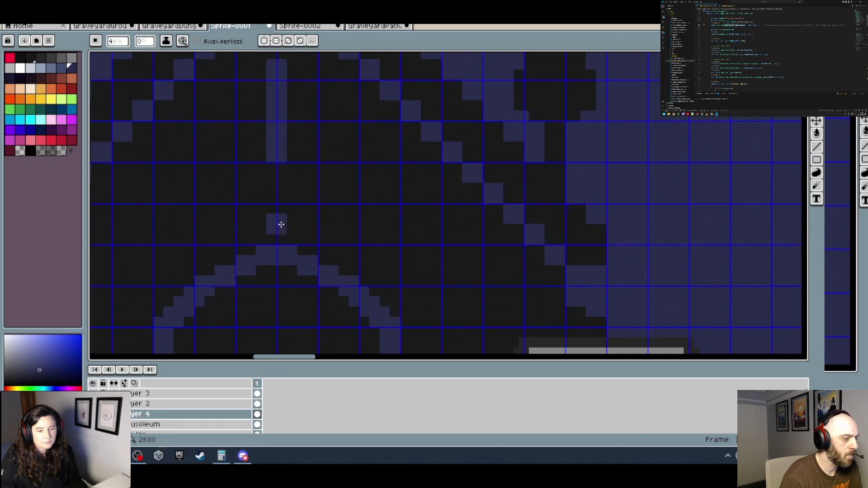
{"action": "left_click", "coordinate": [277, 216]}
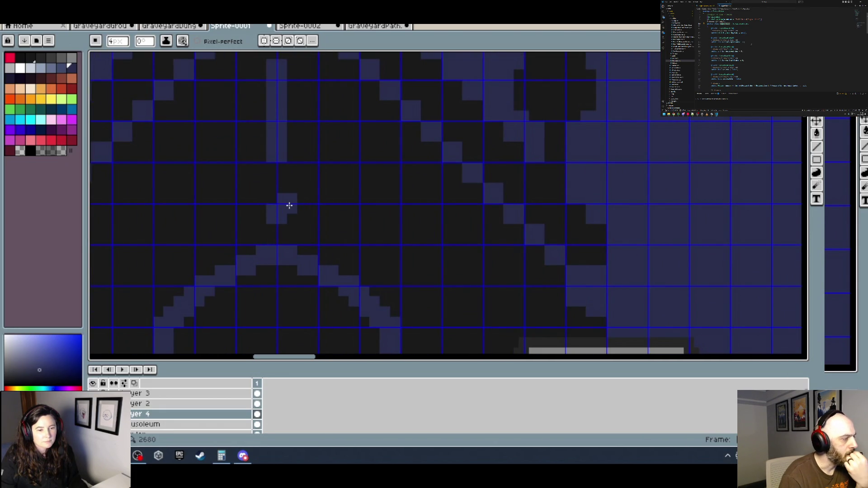
{"action": "left_click", "coordinate": [287, 202]}
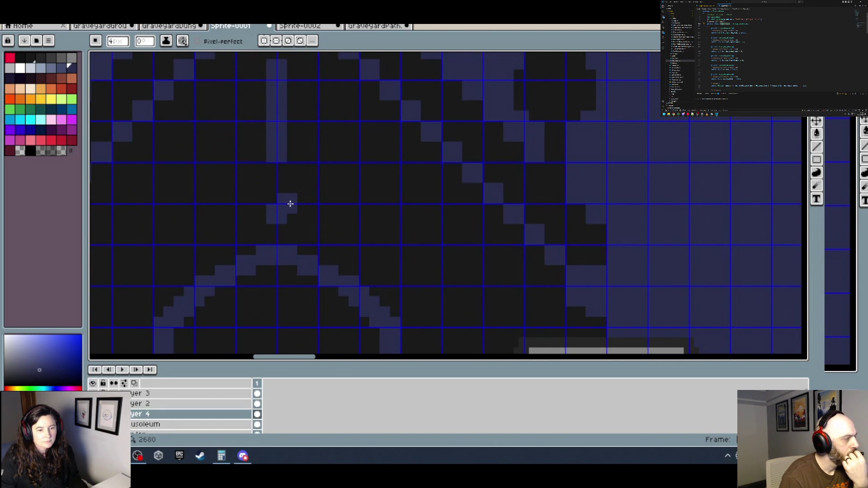
{"action": "left_click", "coordinate": [249, 196]}
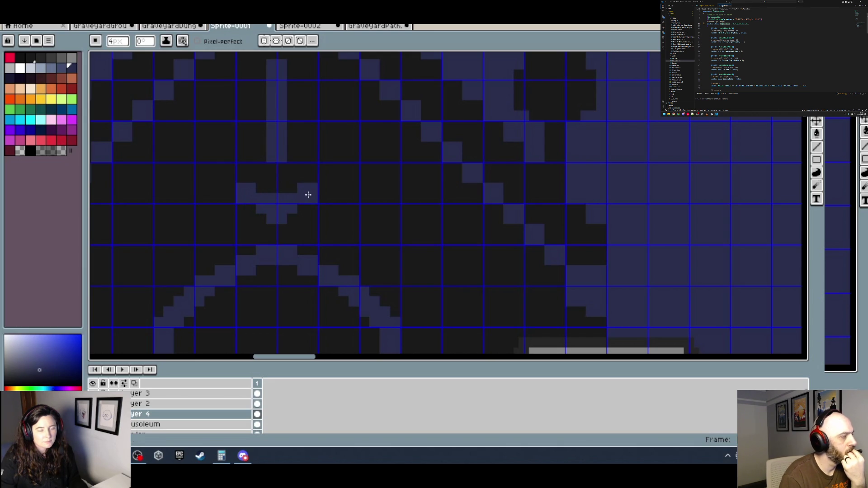
{"action": "scroll", "coordinate": [308, 195], "scroll_direction": "down", "scroll_amount": 1}
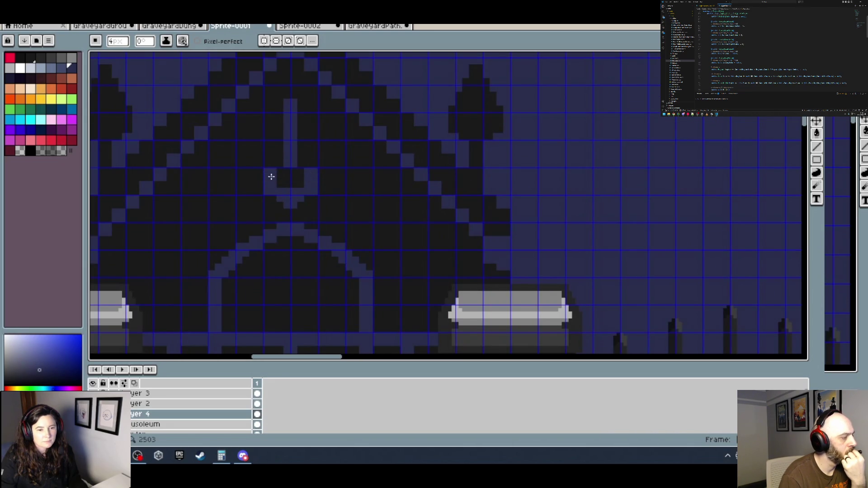
{"action": "scroll", "coordinate": [314, 178], "scroll_direction": "down", "scroll_amount": 2}
{"action": "scroll", "coordinate": [305, 176], "scroll_direction": "up", "scroll_amount": 2}
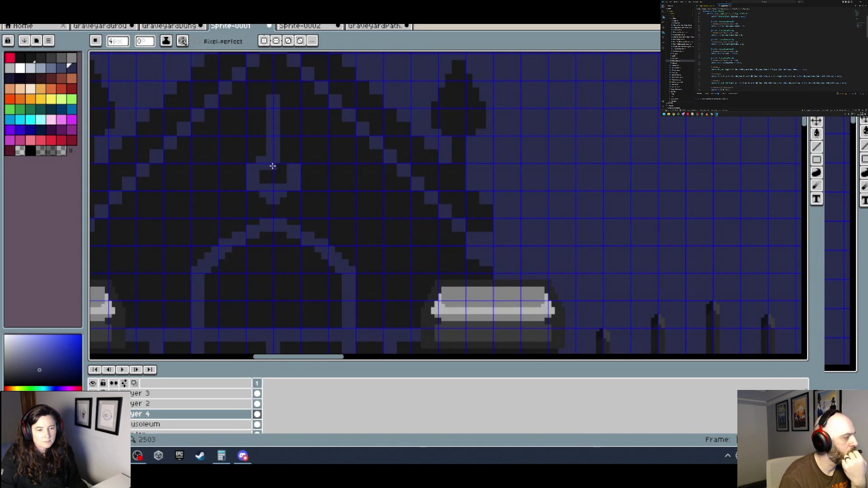
{"action": "scroll", "coordinate": [304, 168], "scroll_direction": "down", "scroll_amount": 1}
Bucket-fill the small ring under the line into a solid round knob.
{"action": "key", "text": "g"}
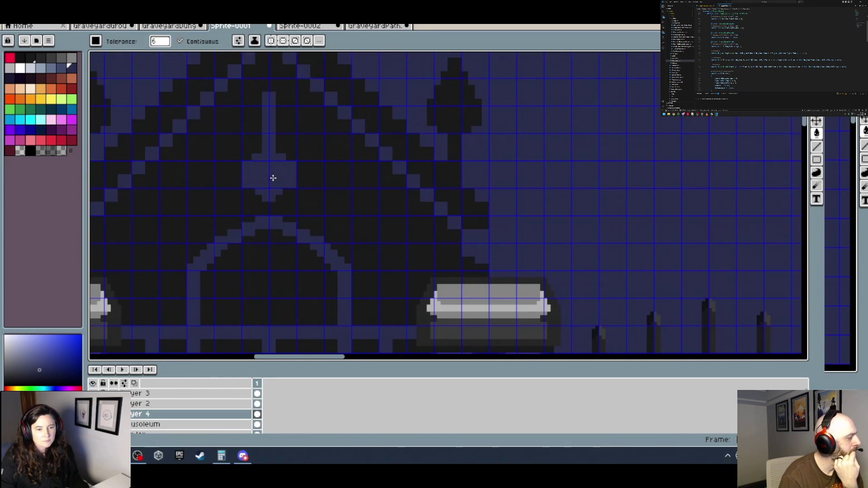
{"action": "left_click", "coordinate": [271, 176]}
{"action": "scroll", "coordinate": [314, 181], "scroll_direction": "down", "scroll_amount": 2}
{"action": "scroll", "coordinate": [410, 198], "scroll_direction": "down", "scroll_amount": 1}
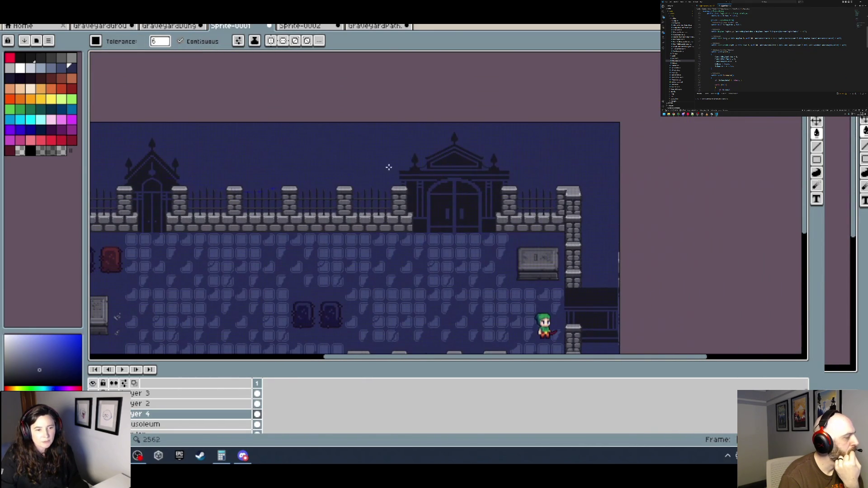
{"action": "scroll", "coordinate": [470, 167], "scroll_direction": "up", "scroll_amount": 2}
{"action": "scroll", "coordinate": [470, 166], "scroll_direction": "up", "scroll_amount": 1}
{"action": "key", "text": "b"}
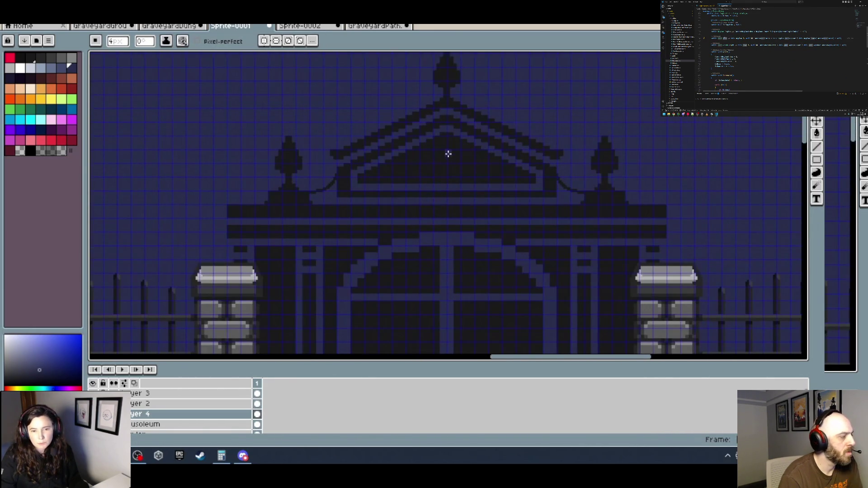
{"action": "scroll", "coordinate": [447, 156], "scroll_direction": "up", "scroll_amount": 2}
{"action": "scroll", "coordinate": [447, 159], "scroll_direction": "down", "scroll_amount": 3}
{"action": "scroll", "coordinate": [223, 161], "scroll_direction": "left", "scroll_amount": 3}
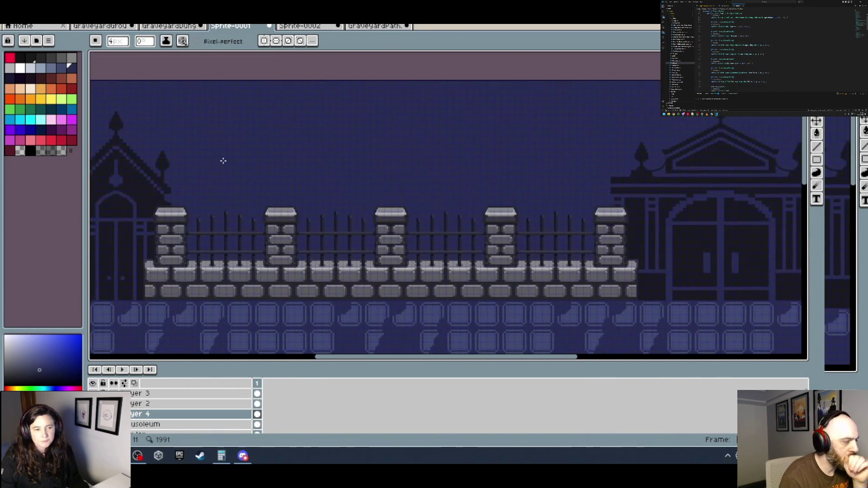
{"action": "scroll", "coordinate": [378, 167], "scroll_direction": "right", "scroll_amount": 5}
{"action": "scroll", "coordinate": [273, 189], "scroll_direction": "up", "scroll_amount": 2}
{"action": "key", "text": "w"}
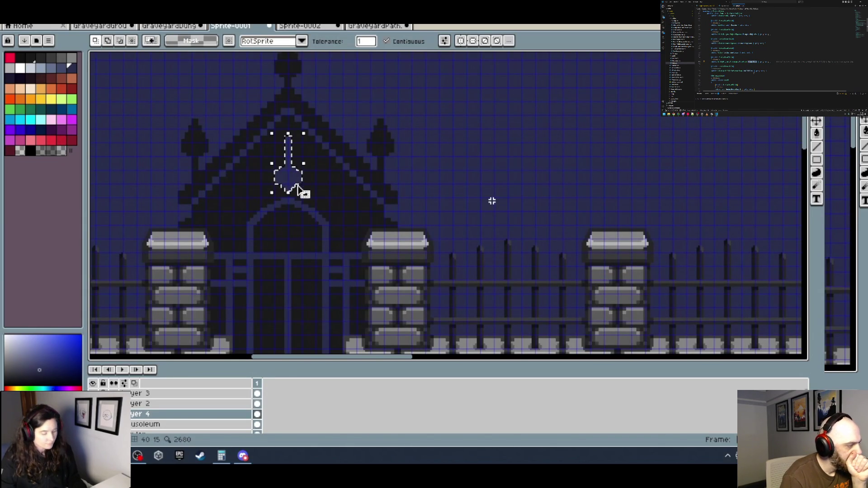
Paste a copy of the line-and-knob ornament and commit it at the mausoleum pediment's centre.
{"action": "scroll", "coordinate": [299, 180], "scroll_direction": "down", "scroll_amount": 3}
{"action": "scroll", "coordinate": [333, 181], "scroll_direction": "up", "scroll_amount": 1}
{"action": "scroll", "coordinate": [333, 180], "scroll_direction": "up", "scroll_amount": 3}
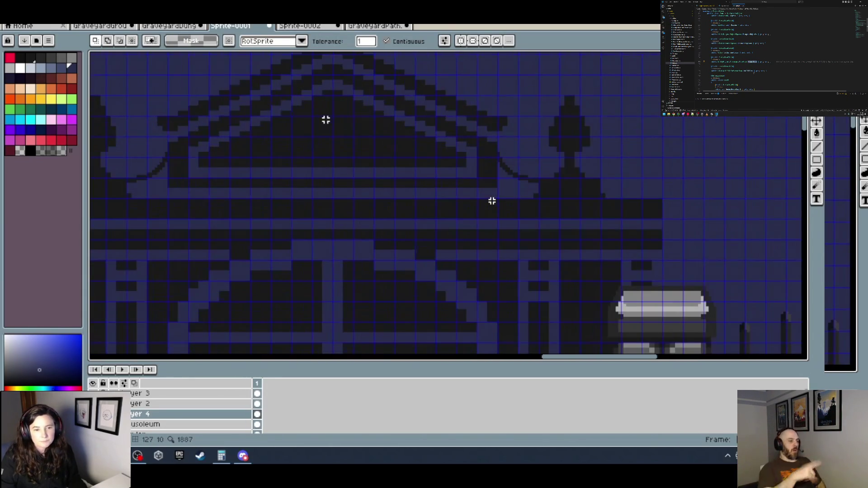
{"action": "key", "text": "ctrl+v"}
{"action": "mouse_move", "coordinate": [450, 219]}
{"action": "left_mouse_down"}
{"action": "mouse_move", "coordinate": [332, 176]}
{"action": "mouse_move", "coordinate": [334, 186]}
{"action": "mouse_move", "coordinate": [334, 176]}
{"action": "left_mouse_up"}
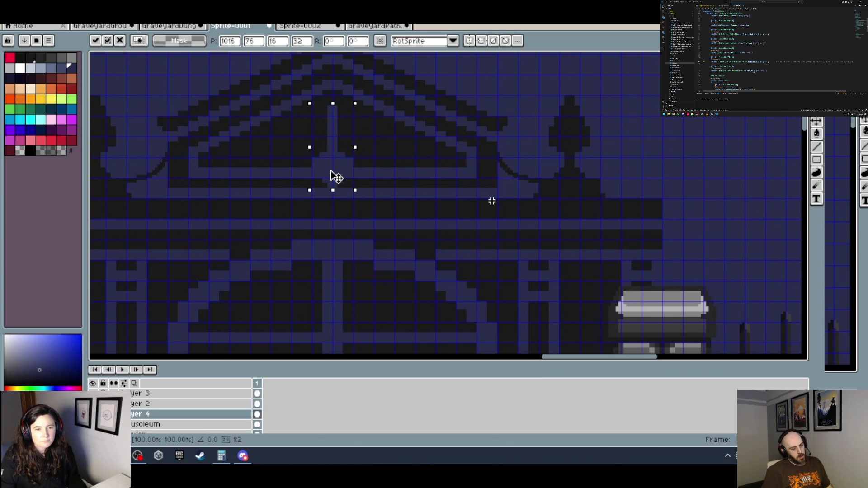
{"action": "scroll", "coordinate": [335, 176], "scroll_direction": "down", "scroll_amount": 2}
{"action": "key", "text": "Return"}
{"action": "scroll", "coordinate": [376, 162], "scroll_direction": "down", "scroll_amount": 2}
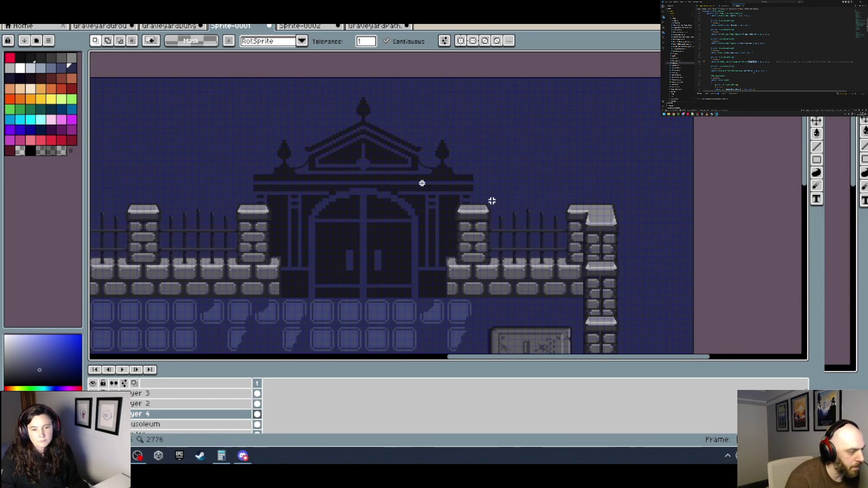
Paste the finial onto the right-wall railing gate, nudged one pixel right to centre it.
{"action": "scroll", "coordinate": [457, 190], "scroll_direction": "down", "scroll_amount": 3}
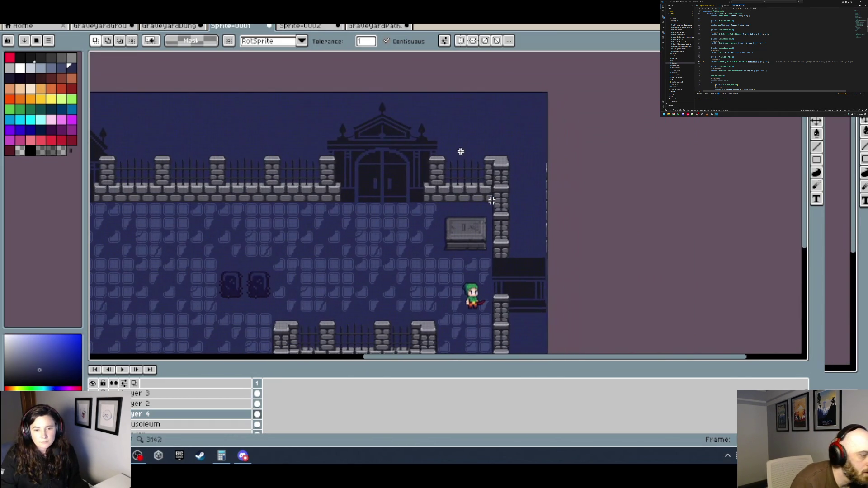
{"action": "scroll", "coordinate": [418, 192], "scroll_direction": "left", "scroll_amount": 2}
{"action": "scroll", "coordinate": [463, 191], "scroll_direction": "down", "scroll_amount": 1}
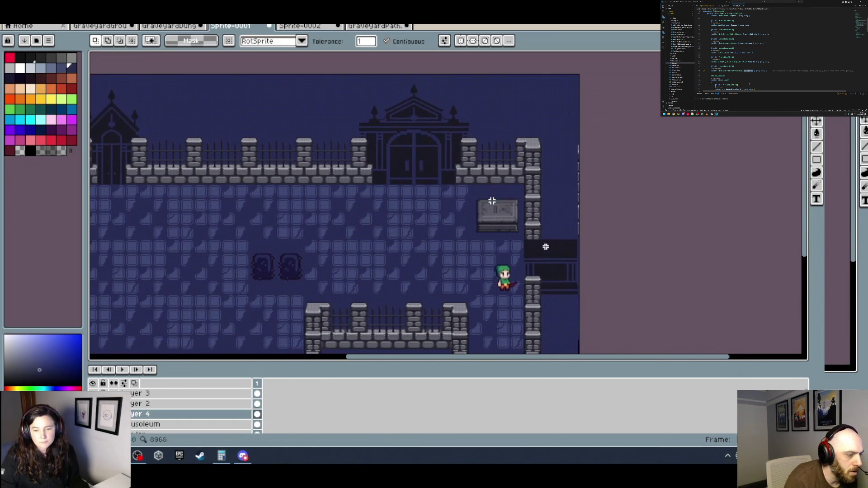
{"action": "scroll", "coordinate": [546, 246], "scroll_direction": "right", "scroll_amount": 3}
{"action": "scroll", "coordinate": [467, 246], "scroll_direction": "up", "scroll_amount": 4}
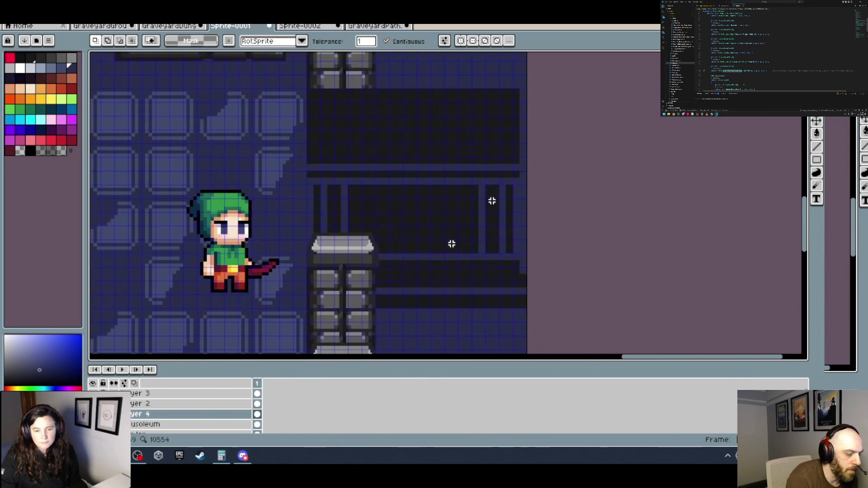
{"action": "key", "text": "ctrl+v"}
{"action": "mouse_move", "coordinate": [445, 203]}
{"action": "left_mouse_down"}
{"action": "mouse_move", "coordinate": [436, 227]}
{"action": "mouse_move", "coordinate": [410, 239]}
{"action": "left_mouse_up"}
{"action": "scroll", "coordinate": [414, 239], "scroll_direction": "up", "scroll_amount": 1}
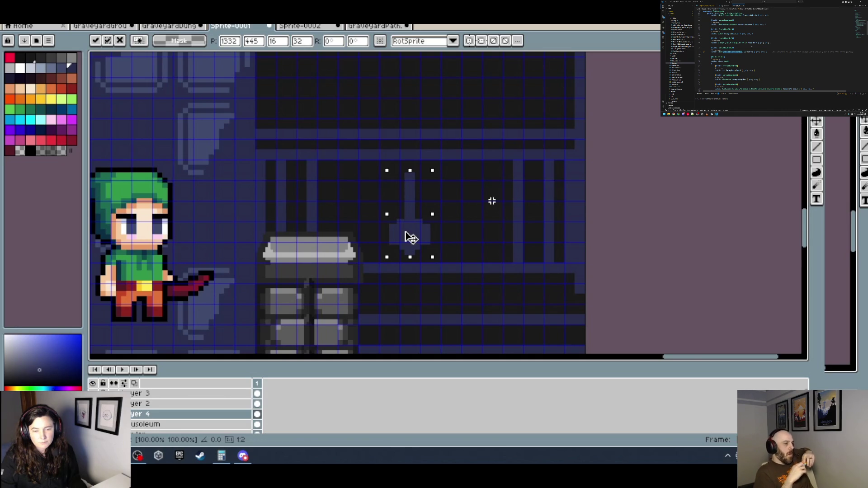
{"action": "left_click_drag", "start_coordinate": [410, 238], "coordinate": [416, 238]}
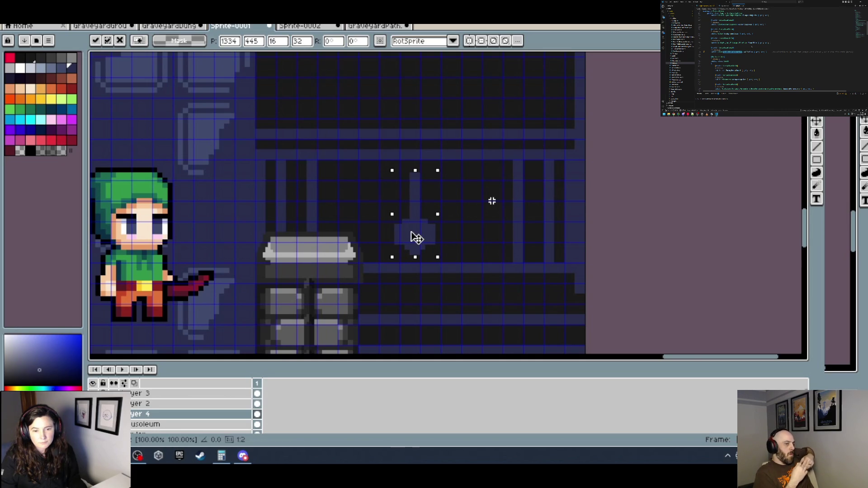
{"action": "scroll", "coordinate": [423, 228], "scroll_direction": "down", "scroll_amount": 3}
{"action": "left_click", "coordinate": [459, 230]}
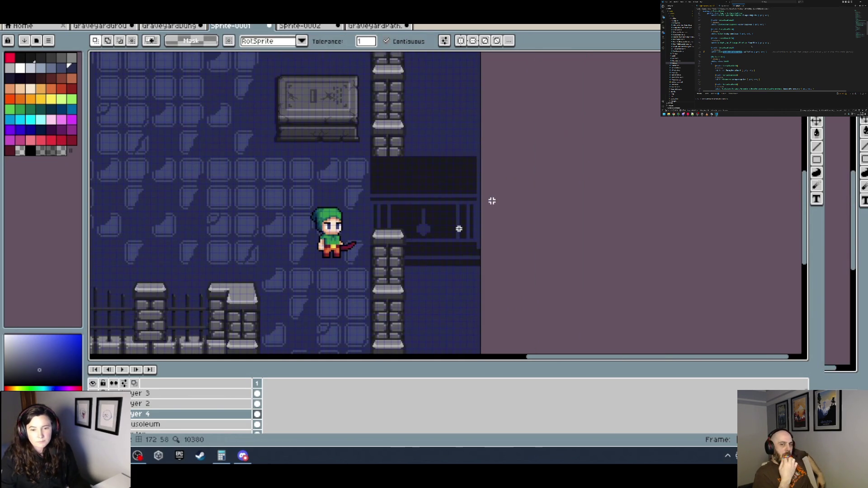
{"action": "scroll", "coordinate": [459, 229], "scroll_direction": "down", "scroll_amount": 2}
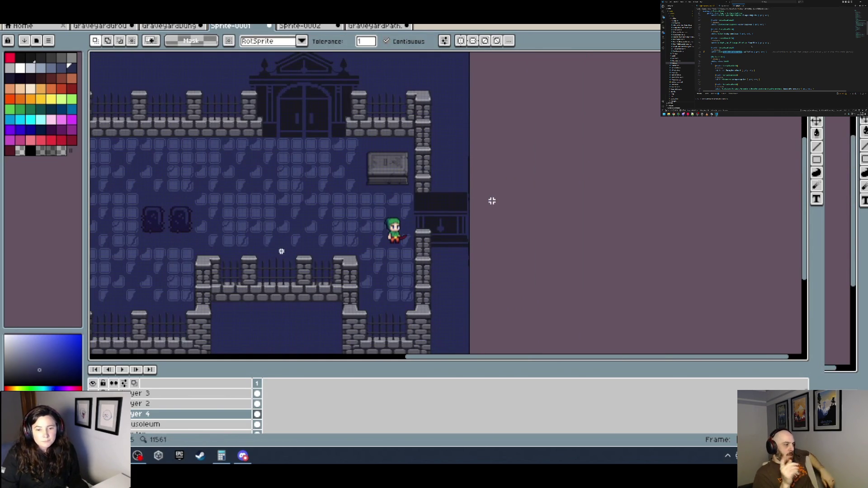
{"action": "scroll", "coordinate": [492, 200], "scroll_direction": "left", "scroll_amount": 5}
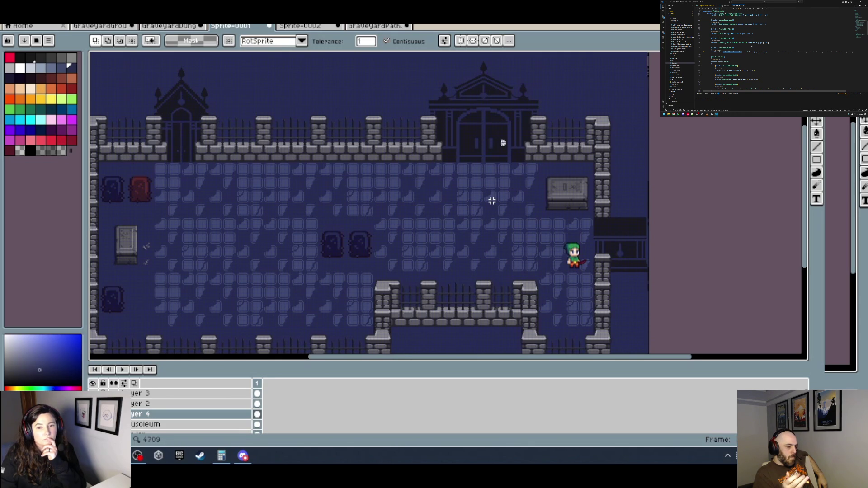
{"action": "scroll", "coordinate": [490, 145], "scroll_direction": "up", "scroll_amount": 4}
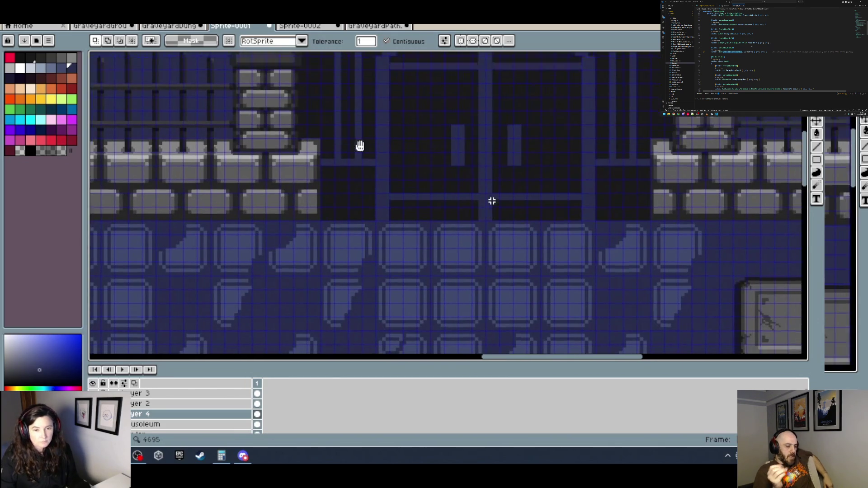
With a smaller brush, paint a purple pixel beside the thin post left of the chapel doors, undoing a stray one.
{"action": "left_click_drag", "start_coordinate": [360, 146], "coordinate": [328, 178]}
{"action": "key", "text": "b"}
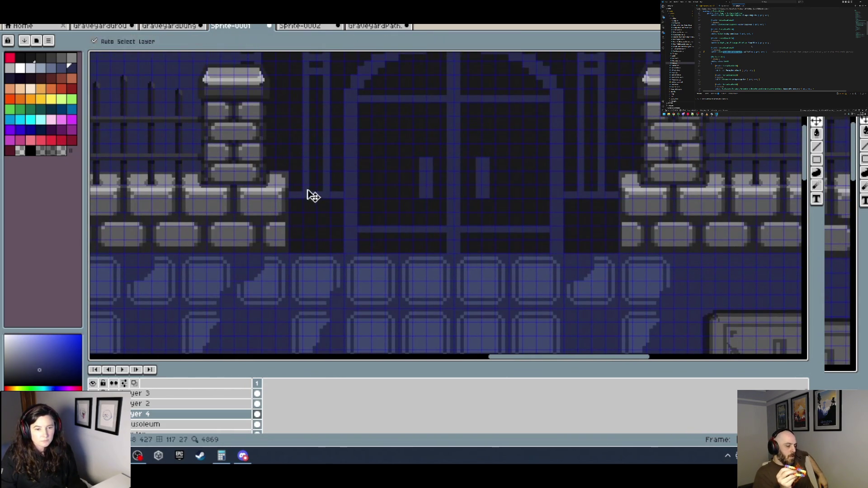
{"action": "scroll", "coordinate": [310, 186], "scroll_direction": "up", "scroll_amount": 1}
{"action": "scroll", "coordinate": [312, 159], "scroll_direction": "left", "scroll_amount": 2}
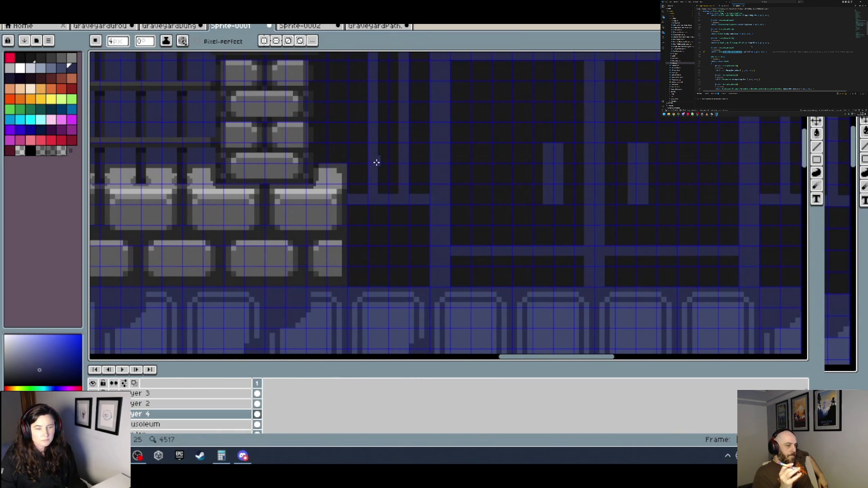
{"action": "key", "text": "v"}
{"action": "key", "text": "e"}
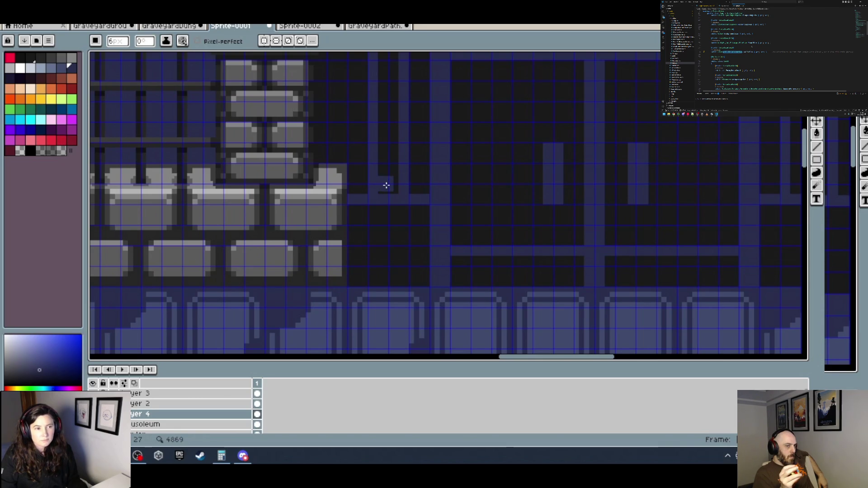
{"action": "key", "text": "minus"}
{"action": "key", "text": "minus"}
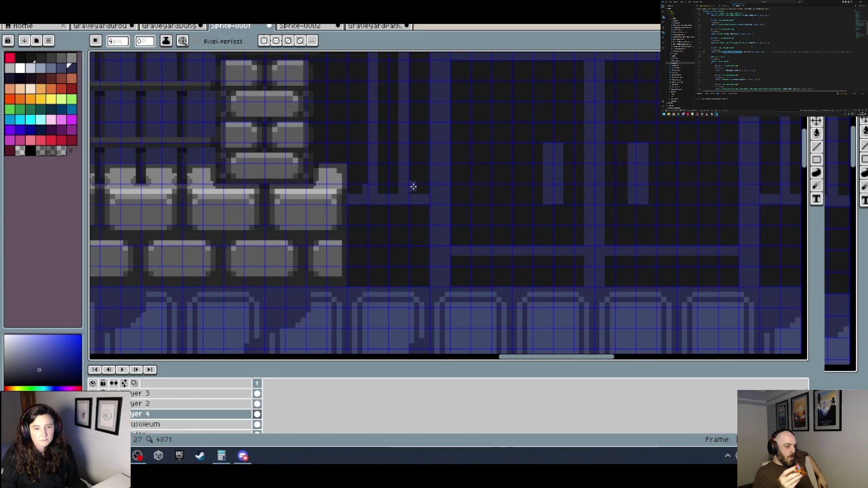
{"action": "left_click", "coordinate": [359, 178]}
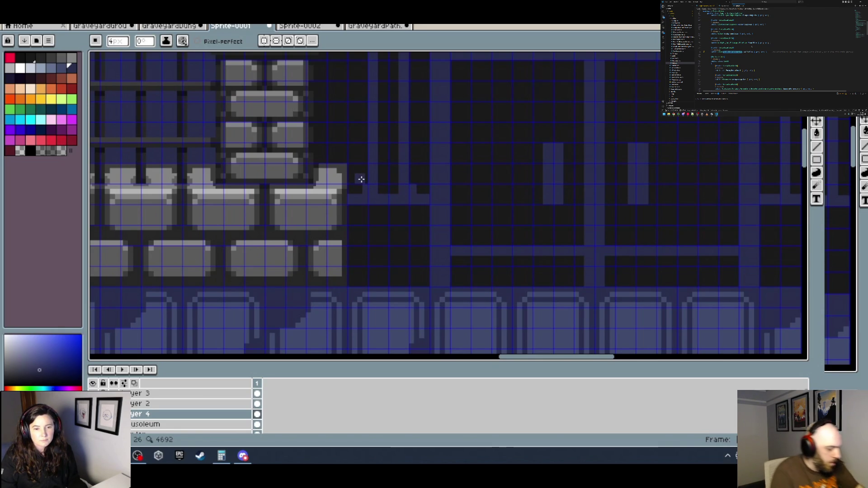
{"action": "left_click", "coordinate": [425, 173]}
{"action": "key", "text": "ctrl+z"}
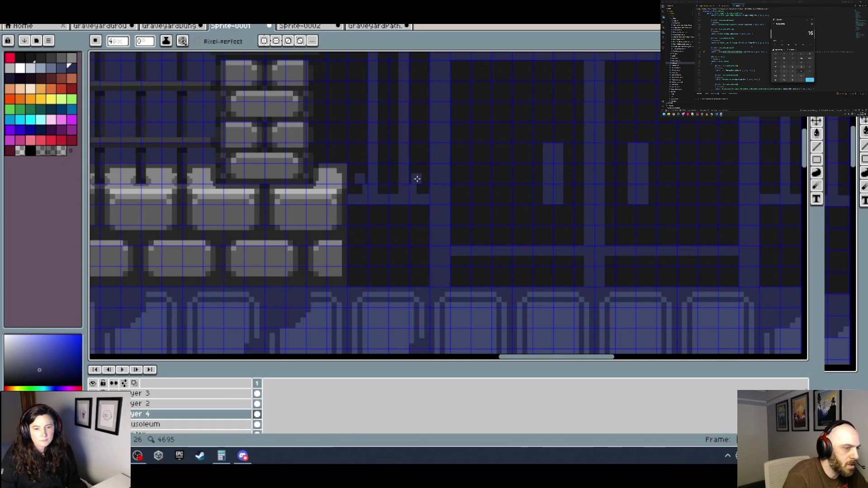
{"action": "scroll", "coordinate": [416, 179], "scroll_direction": "up", "scroll_amount": 2}
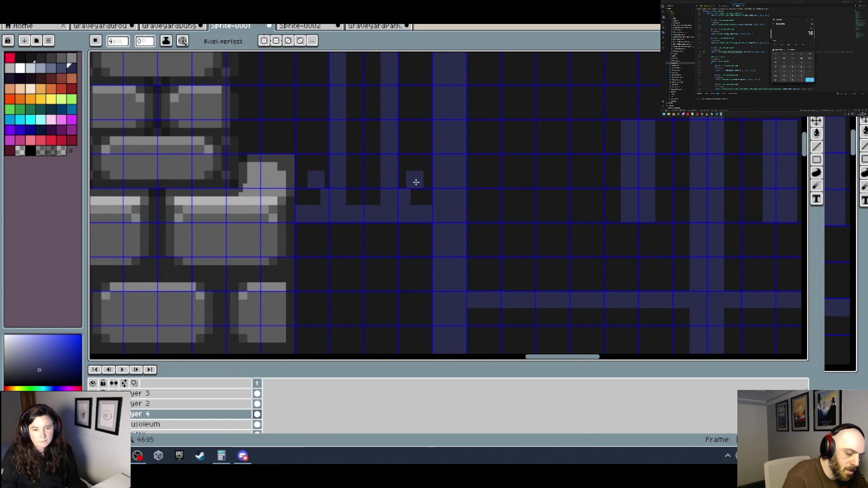
Paint the bell ornament's lower row, upper rows and raised top in gate purple.
{"action": "mouse_move", "coordinate": [413, 182]}
{"action": "left_mouse_down"}
{"action": "mouse_move", "coordinate": [327, 181]}
{"action": "mouse_move", "coordinate": [371, 198]}
{"action": "mouse_move", "coordinate": [316, 166]}
{"action": "mouse_move", "coordinate": [412, 164]}
{"action": "left_mouse_up"}
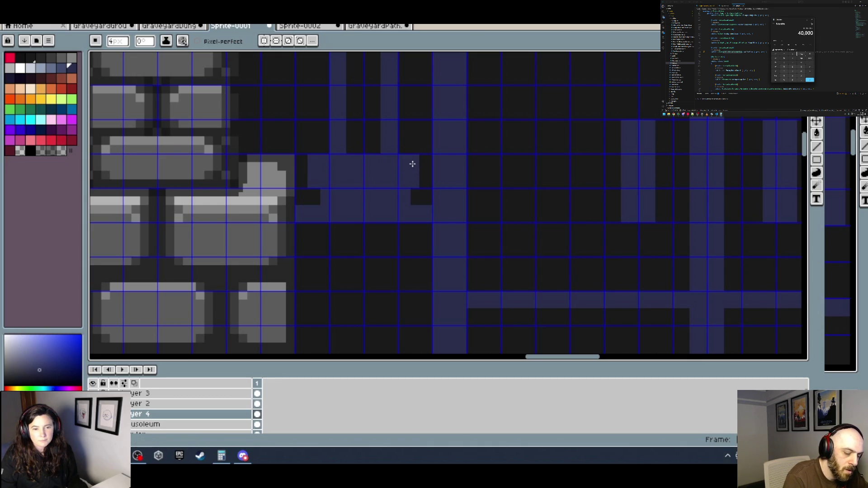
{"action": "mouse_move", "coordinate": [324, 147]}
{"action": "left_mouse_down"}
{"action": "mouse_move", "coordinate": [407, 145]}
{"action": "mouse_move", "coordinate": [362, 139]}
{"action": "mouse_move", "coordinate": [370, 130]}
{"action": "mouse_move", "coordinate": [398, 131]}
{"action": "left_mouse_up"}
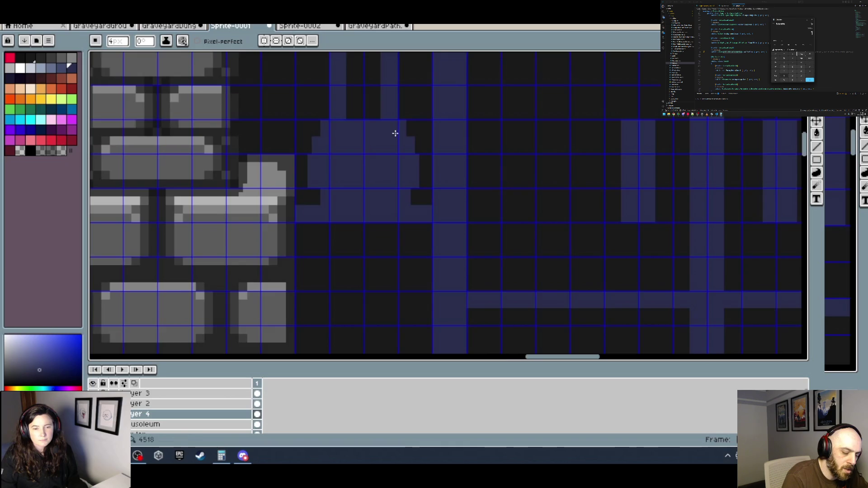
{"action": "scroll", "coordinate": [396, 131], "scroll_direction": "down", "scroll_amount": 3}
{"action": "scroll", "coordinate": [361, 184], "scroll_direction": "up", "scroll_amount": 3}
{"action": "scroll", "coordinate": [341, 209], "scroll_direction": "up", "scroll_amount": 1}
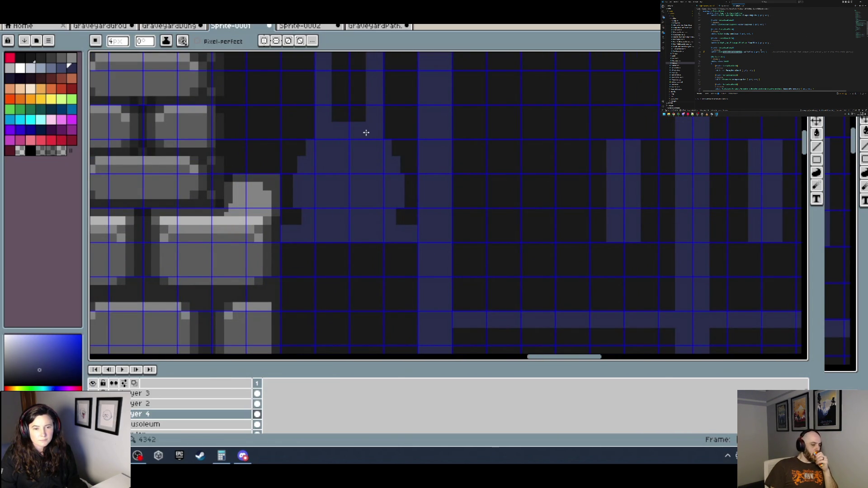
{"action": "scroll", "coordinate": [403, 147], "scroll_direction": "down", "scroll_amount": 5}
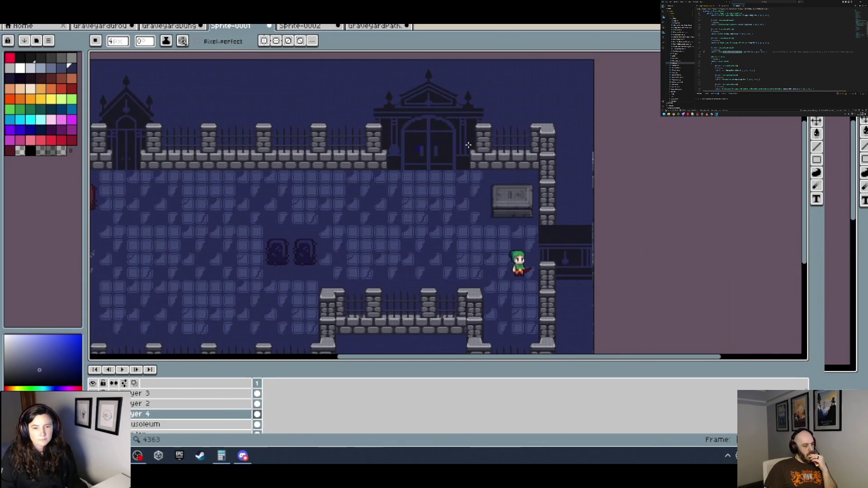
{"action": "scroll", "coordinate": [465, 148], "scroll_direction": "up", "scroll_amount": 2}
{"action": "scroll", "coordinate": [457, 151], "scroll_direction": "up", "scroll_amount": 1}
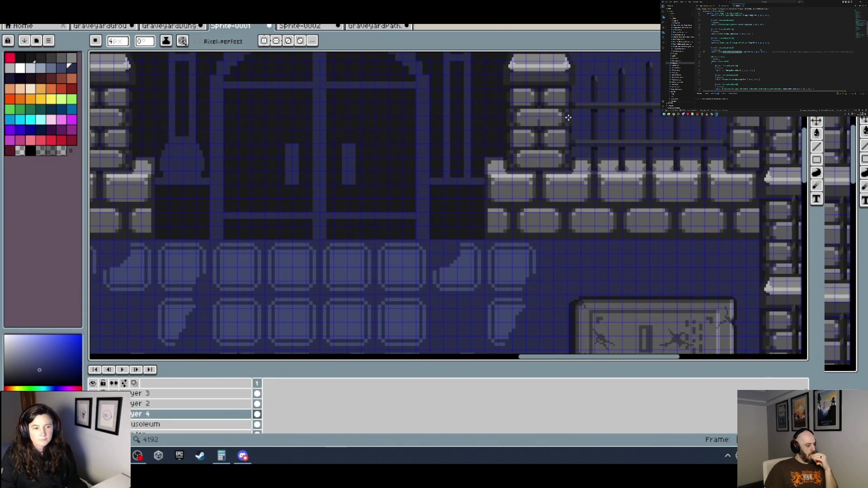
{"action": "key", "text": "m"}
{"action": "scroll", "coordinate": [491, 201], "scroll_direction": "left", "scroll_amount": 3}
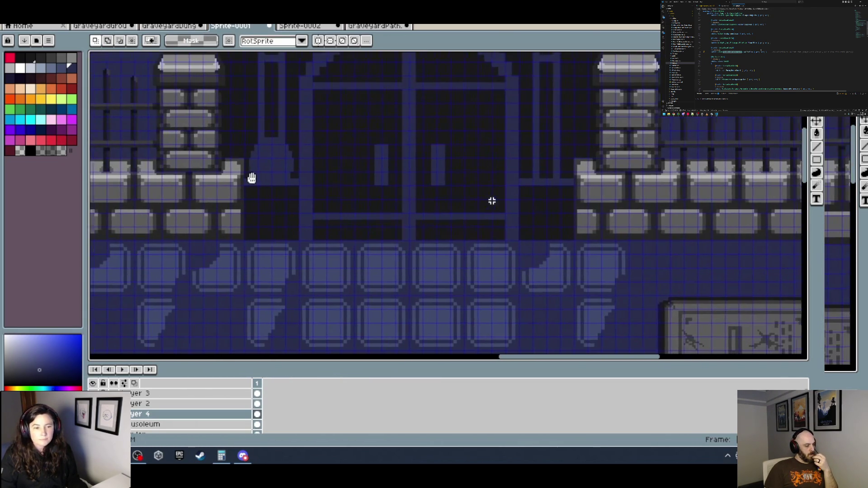
{"action": "scroll", "coordinate": [252, 178], "scroll_direction": "up", "scroll_amount": 2}
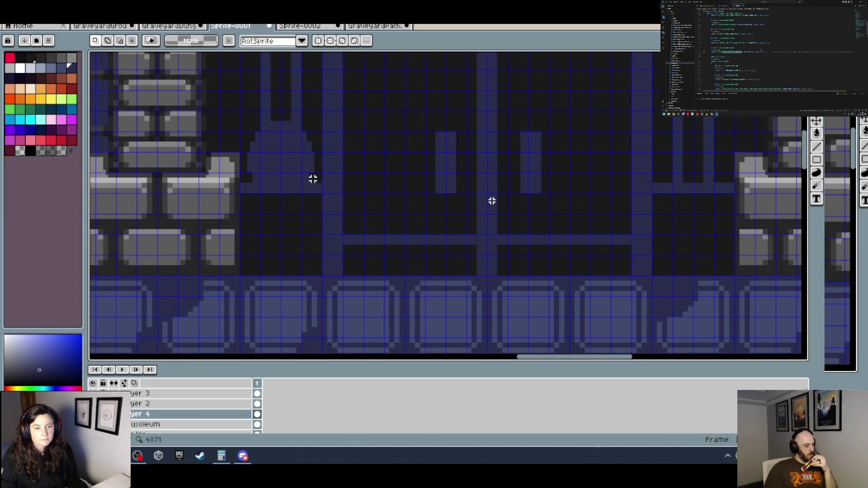
{"action": "mouse_move", "coordinate": [313, 181]}
{"action": "left_mouse_down"}
{"action": "mouse_move", "coordinate": [242, 135]}
{"action": "mouse_move", "coordinate": [249, 125]}
{"action": "left_mouse_up"}
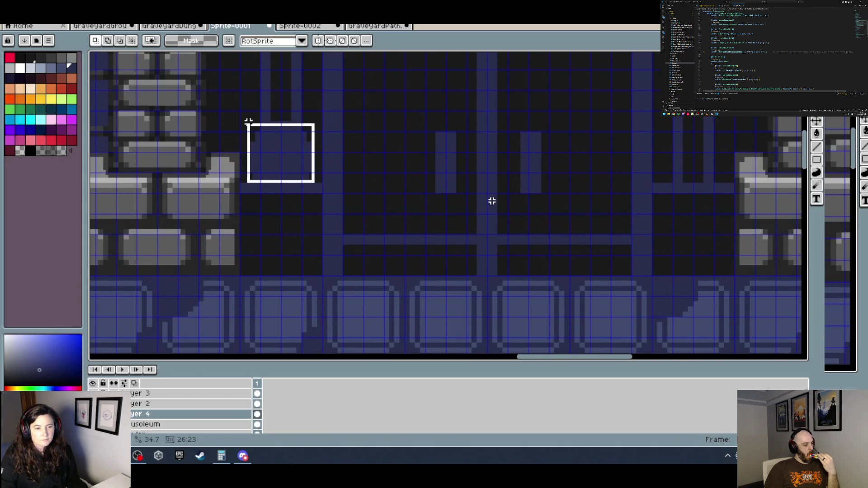
{"action": "scroll", "coordinate": [492, 201], "scroll_direction": "right", "scroll_amount": 8}
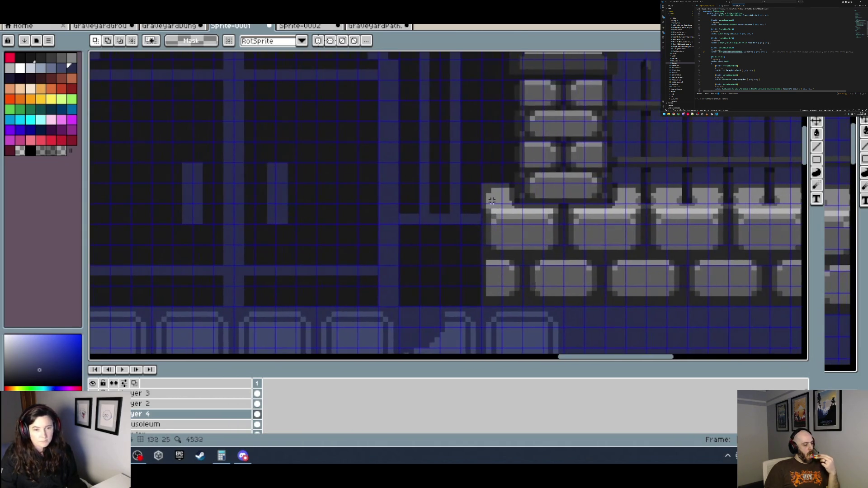
{"action": "key", "text": "ctrl+v"}
{"action": "left_click_drag", "start_coordinate": [438, 190], "coordinate": [430, 188]}
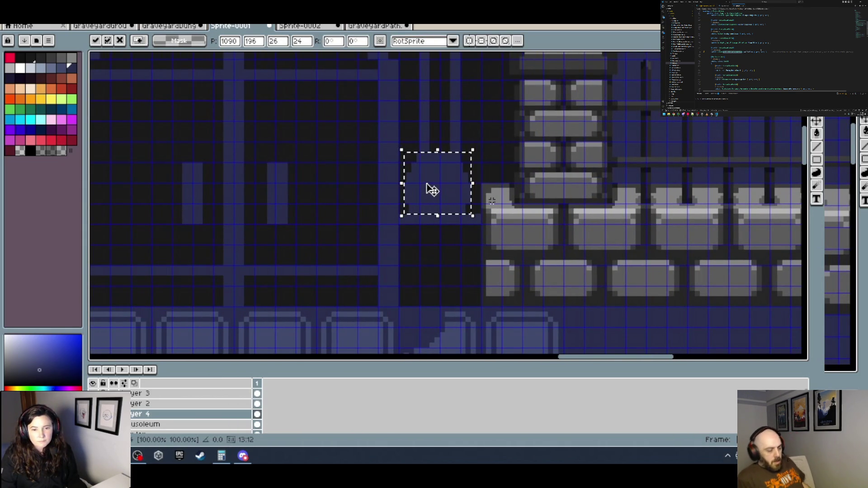
{"action": "scroll", "coordinate": [428, 185], "scroll_direction": "down", "scroll_amount": 2}
{"action": "scroll", "coordinate": [445, 188], "scroll_direction": "up", "scroll_amount": 3}
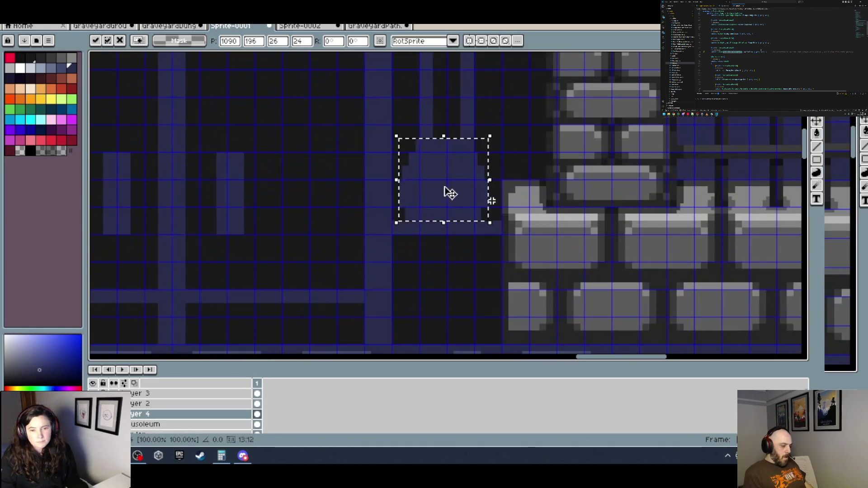
{"action": "key", "text": "Return"}
{"action": "scroll", "coordinate": [470, 208], "scroll_direction": "down", "scroll_amount": 2}
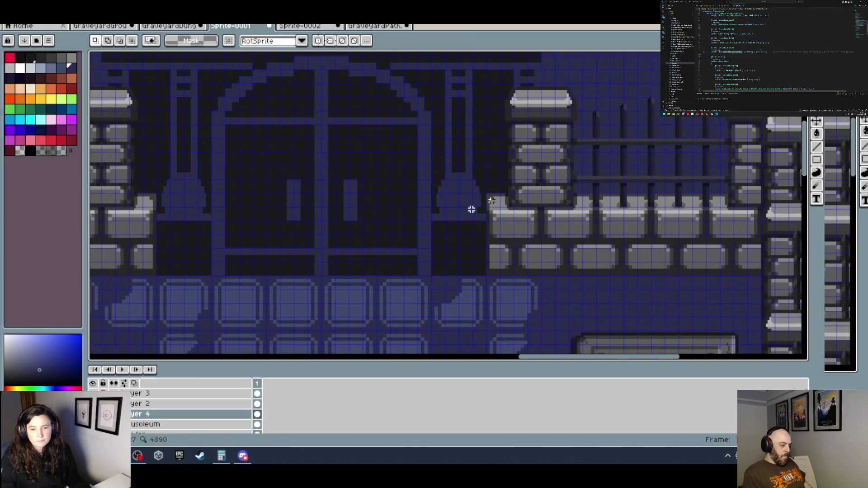
{"action": "scroll", "coordinate": [472, 213], "scroll_direction": "down", "scroll_amount": 2}
{"action": "scroll", "coordinate": [473, 231], "scroll_direction": "down", "scroll_amount": 1}
{"action": "scroll", "coordinate": [480, 221], "scroll_direction": "up", "scroll_amount": 2}
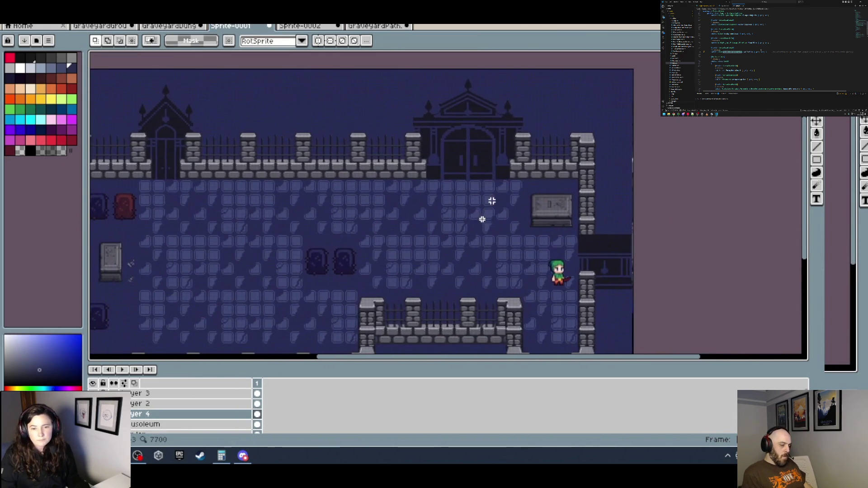
{"action": "scroll", "coordinate": [492, 201], "scroll_direction": "up", "scroll_amount": 1}
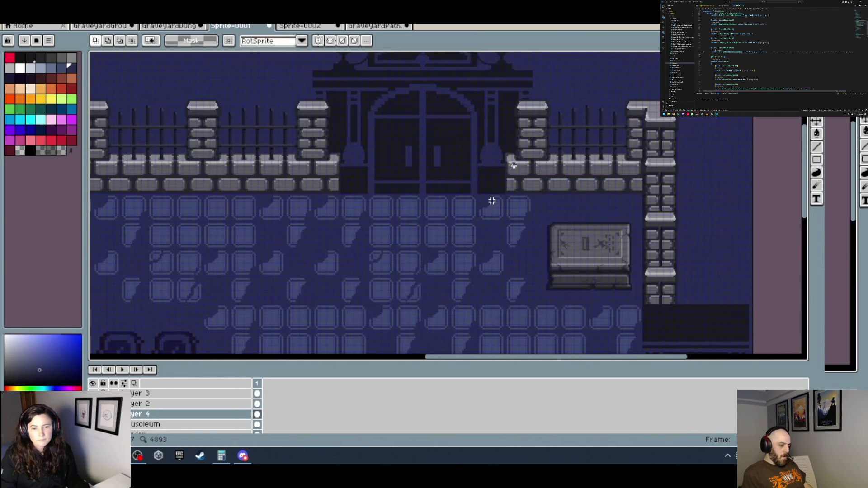
{"action": "scroll", "coordinate": [368, 153], "scroll_direction": "up", "scroll_amount": 2}
{"action": "key", "text": "b"}
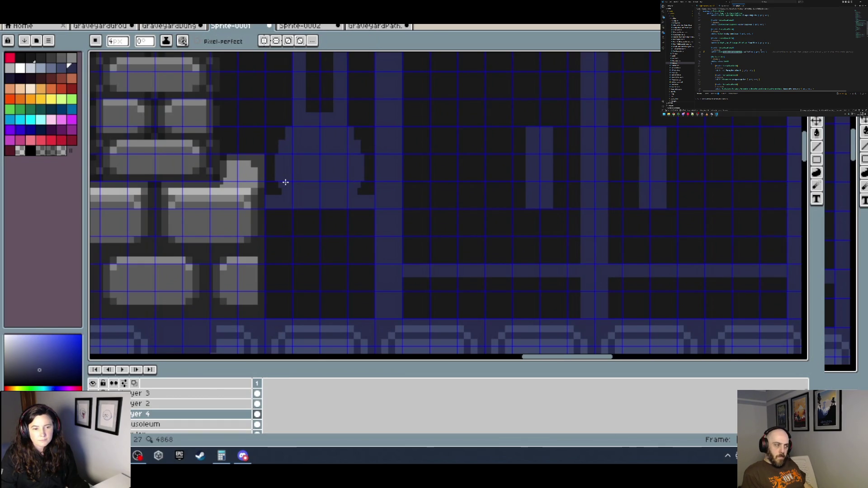
{"action": "scroll", "coordinate": [511, 170], "scroll_direction": "right", "scroll_amount": 5}
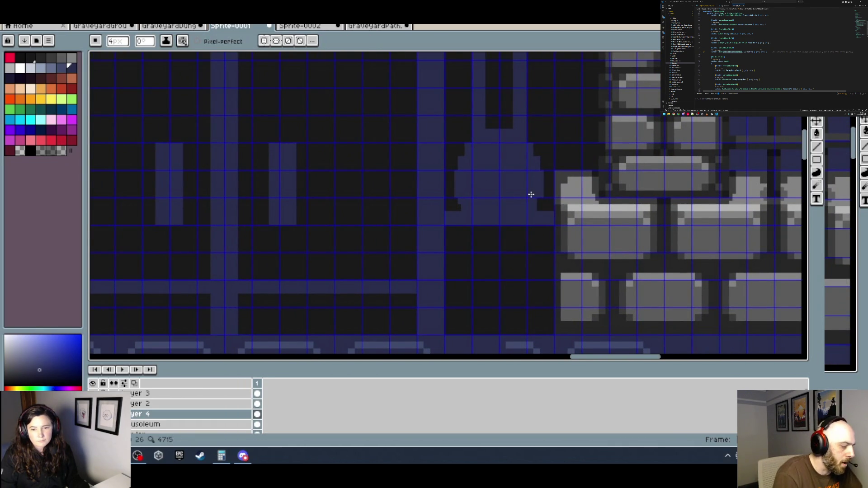
{"action": "scroll", "coordinate": [535, 195], "scroll_direction": "down", "scroll_amount": 3}
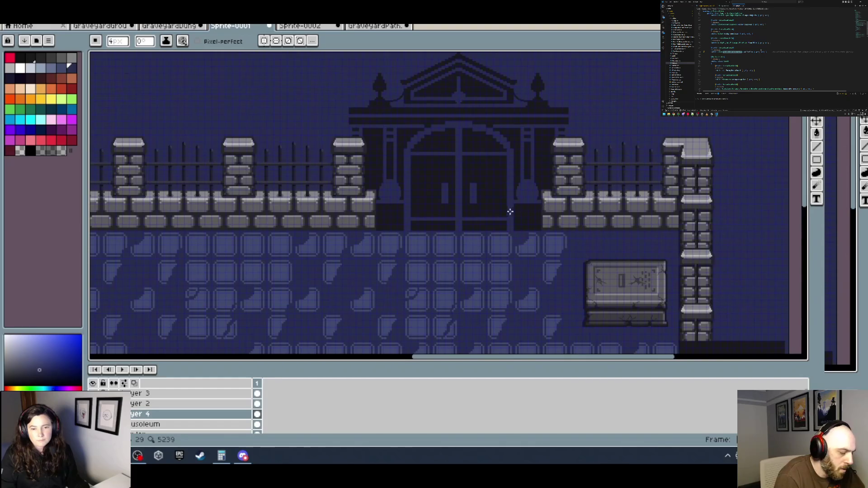
{"action": "scroll", "coordinate": [510, 211], "scroll_direction": "down", "scroll_amount": 4}
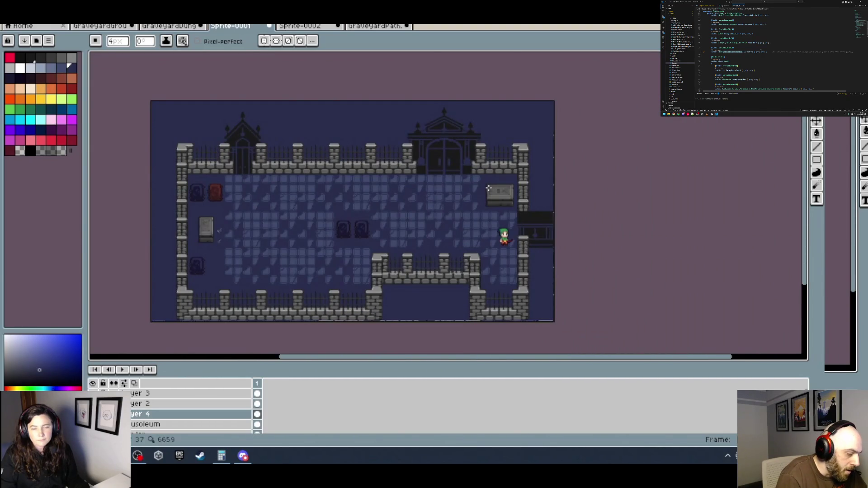
{"action": "scroll", "coordinate": [485, 208], "scroll_direction": "up", "scroll_amount": 1}
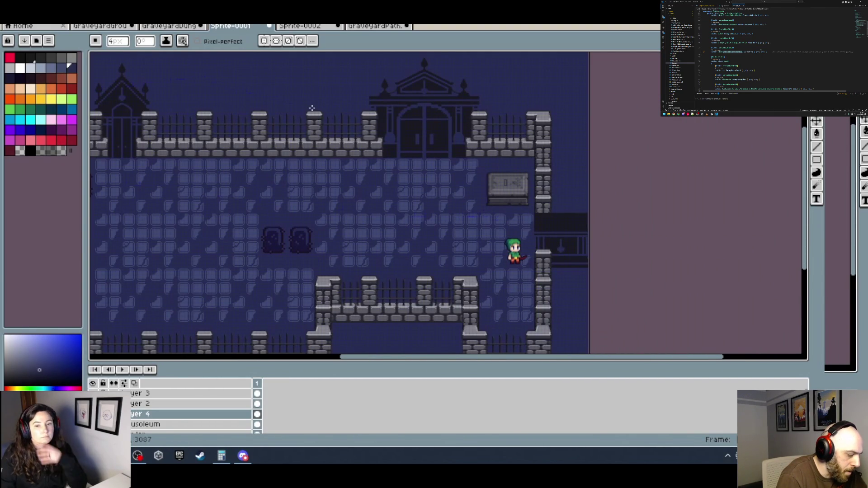
Eyedrop black and paint the light roof trim black left and right of the central ornament.
{"action": "scroll", "coordinate": [461, 104], "scroll_direction": "up", "scroll_amount": 3}
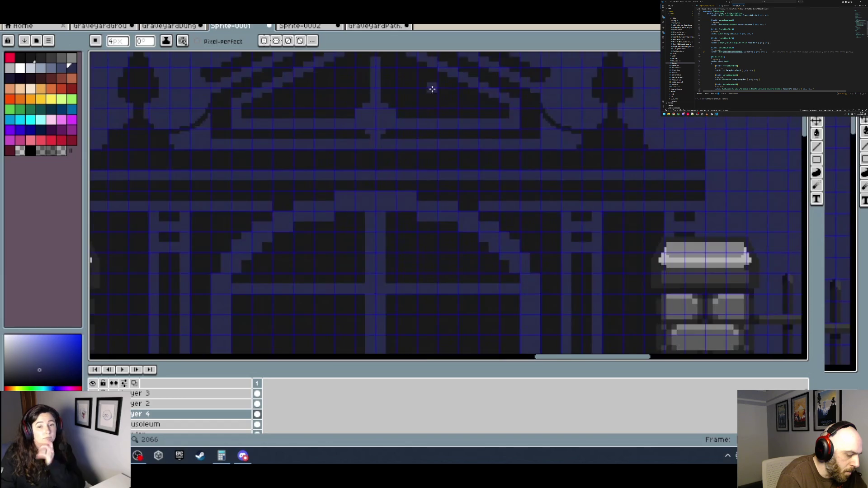
{"action": "left_click", "coordinate": [285, 104], "text": "alt"}
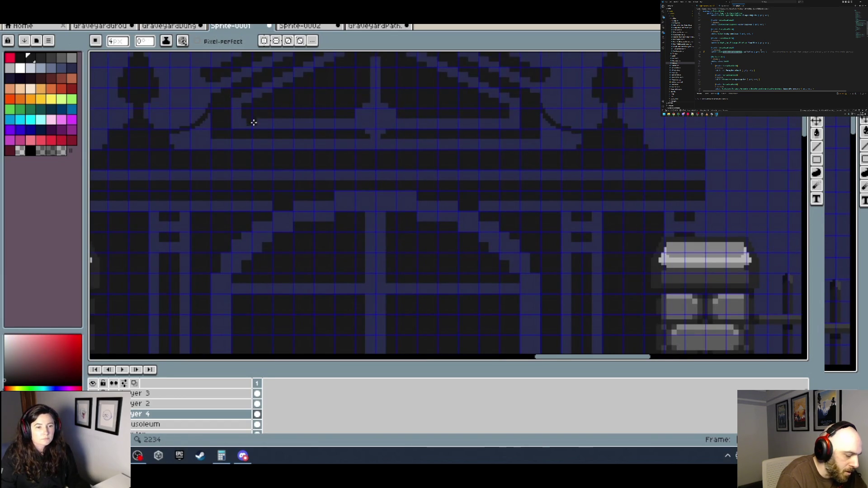
{"action": "left_click_drag", "start_coordinate": [247, 125], "coordinate": [352, 125]}
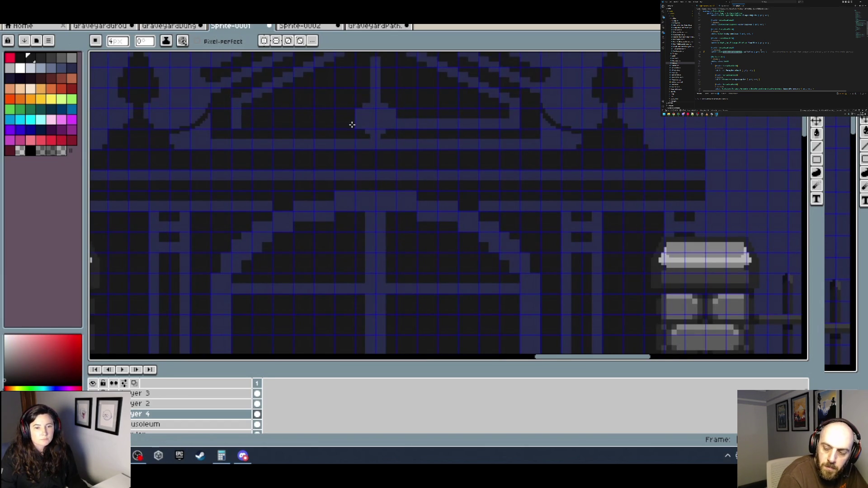
{"action": "left_click_drag", "start_coordinate": [406, 125], "coordinate": [509, 123]}
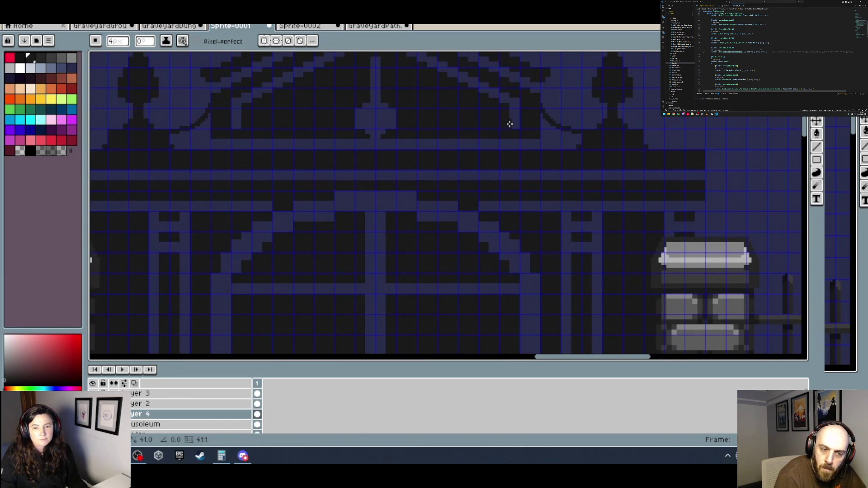
{"action": "scroll", "coordinate": [505, 123], "scroll_direction": "down", "scroll_amount": 3}
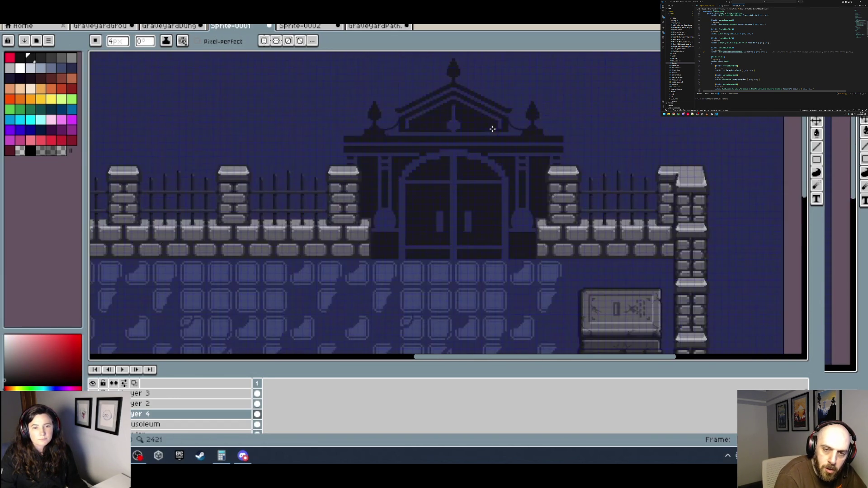
{"action": "left_click_drag", "start_coordinate": [516, 133], "coordinate": [493, 162]}
{"action": "scroll", "coordinate": [463, 157], "scroll_direction": "up", "scroll_amount": 2}
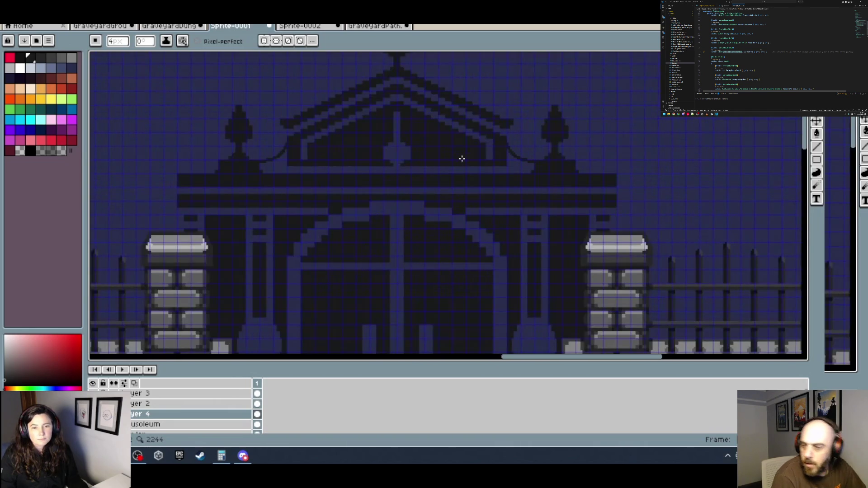
Magic-wand select the central pediment finial, move it down one pixel, undo the touch-up, and deselect.
{"action": "key", "text": "w"}
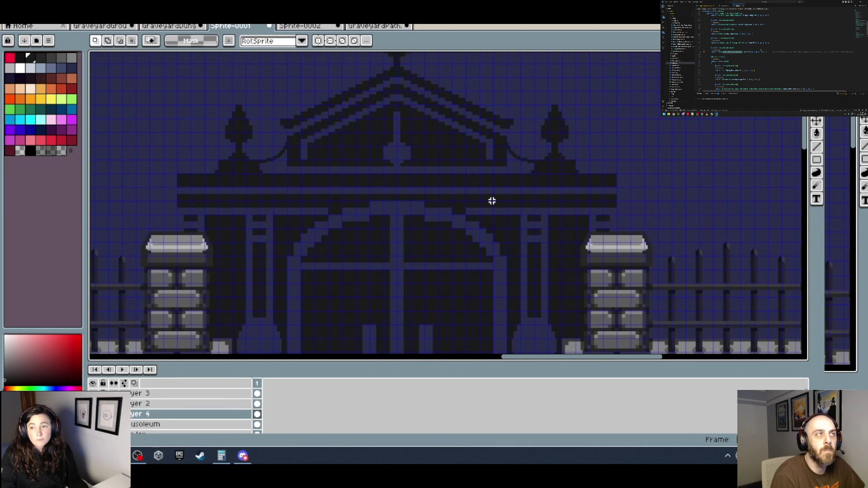
{"action": "left_click", "coordinate": [394, 157]}
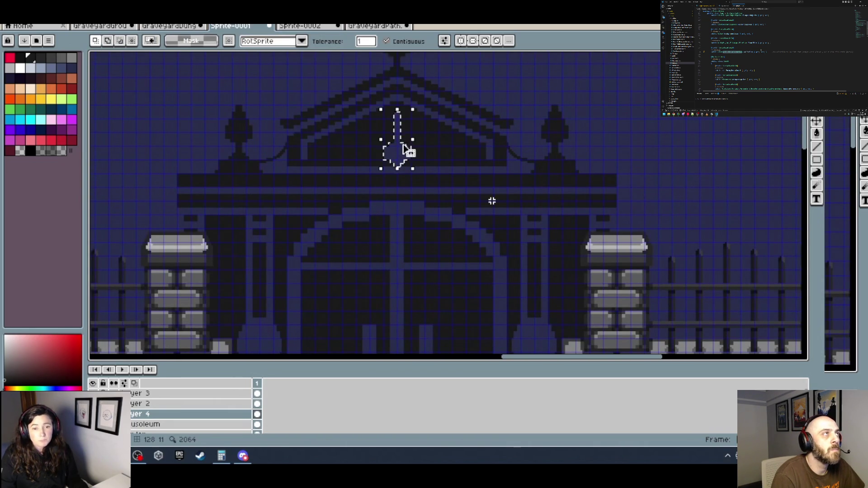
{"action": "left_click", "coordinate": [407, 153]}
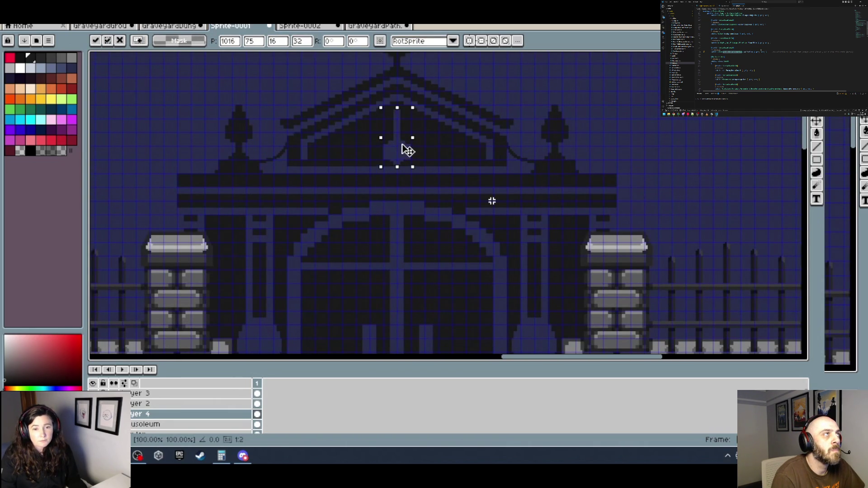
{"action": "mouse_move", "coordinate": [407, 153]}
{"action": "left_mouse_down"}
{"action": "mouse_move", "coordinate": [363, 169]}
{"action": "mouse_move", "coordinate": [381, 145]}
{"action": "mouse_move", "coordinate": [341, 141]}
{"action": "mouse_move", "coordinate": [381, 136]}
{"action": "left_mouse_up"}
{"action": "key", "text": "Return"}
{"action": "scroll", "coordinate": [404, 165], "scroll_direction": "up", "scroll_amount": 2}
{"action": "key", "text": "b"}
{"action": "key", "text": "ctrl+z"}
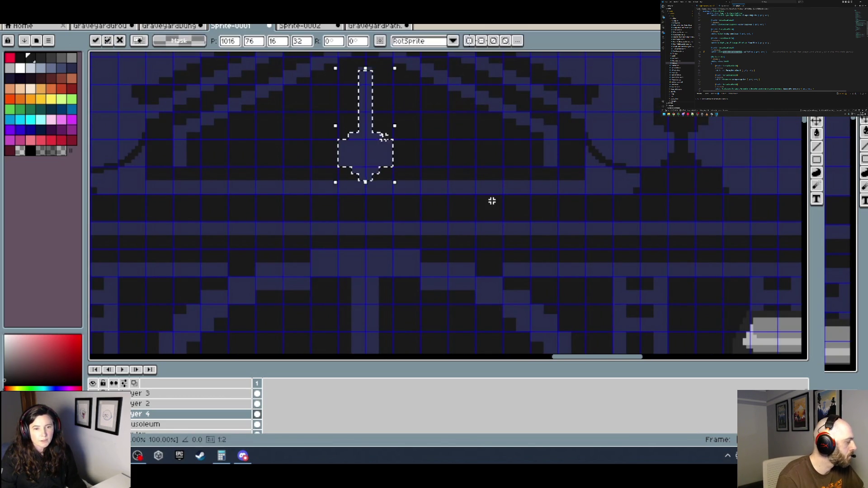
{"action": "key", "text": "Return"}
{"action": "scroll", "coordinate": [428, 139], "scroll_direction": "down", "scroll_amount": 5}
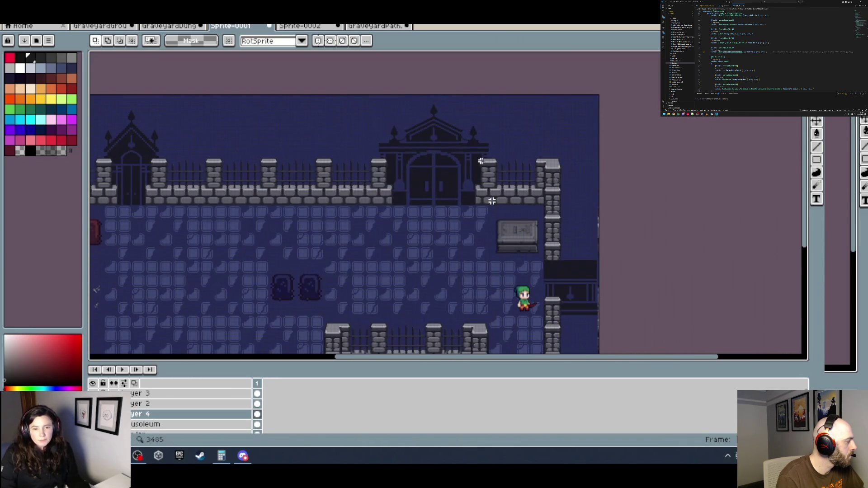
{"action": "scroll", "coordinate": [432, 179], "scroll_direction": "up", "scroll_amount": 2}
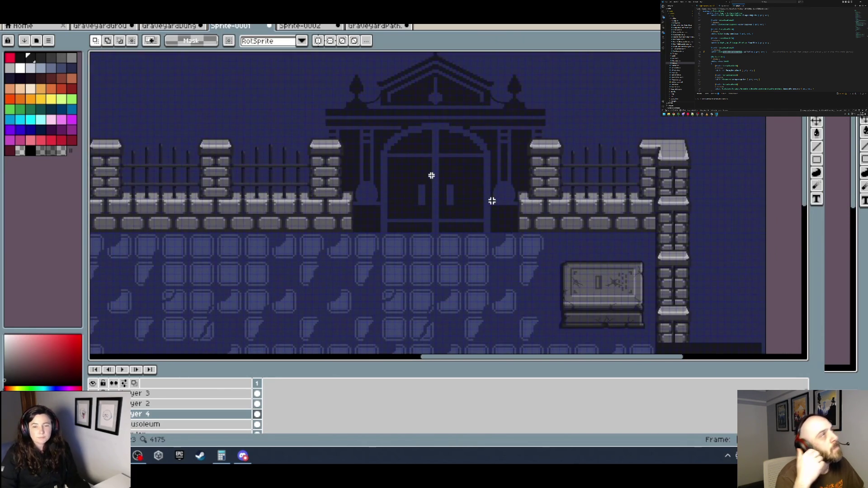
{"action": "scroll", "coordinate": [430, 179], "scroll_direction": "down", "scroll_amount": 3}
{"action": "scroll", "coordinate": [473, 175], "scroll_direction": "up", "scroll_amount": 1}
{"action": "left_click_drag", "start_coordinate": [473, 174], "coordinate": [478, 155]}
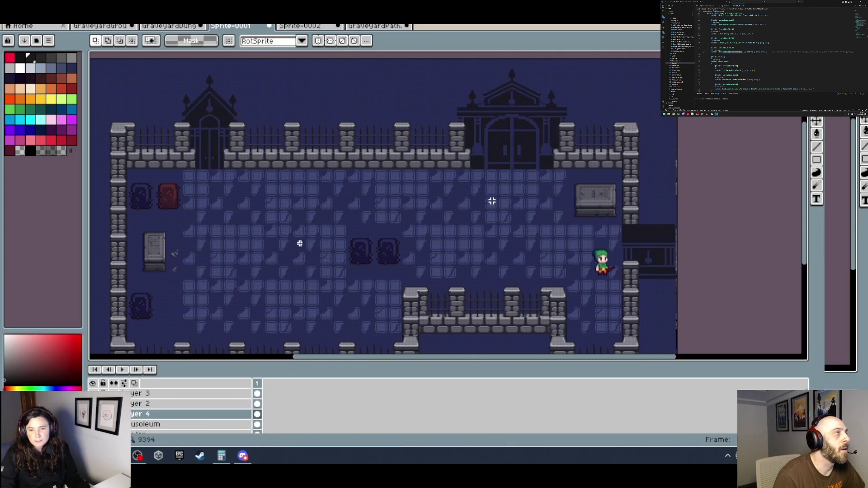
{"action": "left_click_drag", "start_coordinate": [504, 242], "coordinate": [498, 223]}
{"action": "left_click_drag", "start_coordinate": [527, 182], "coordinate": [517, 209]}
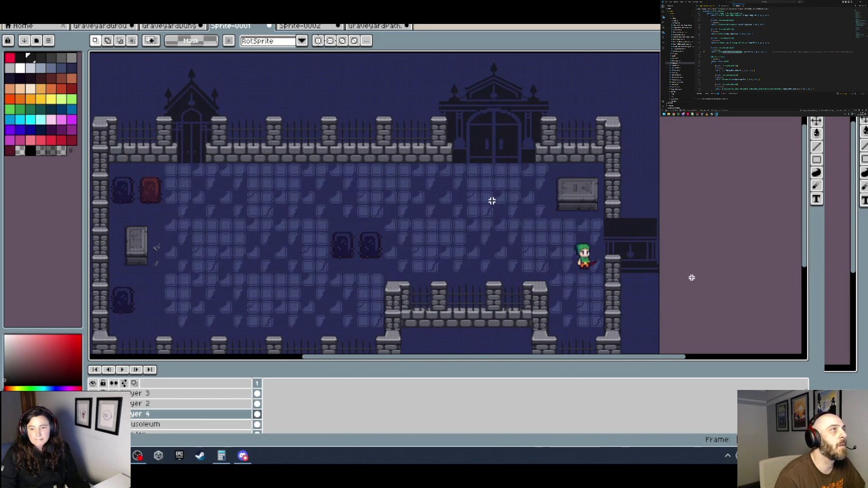
{"action": "scroll", "coordinate": [579, 189], "scroll_direction": "up", "scroll_amount": 2}
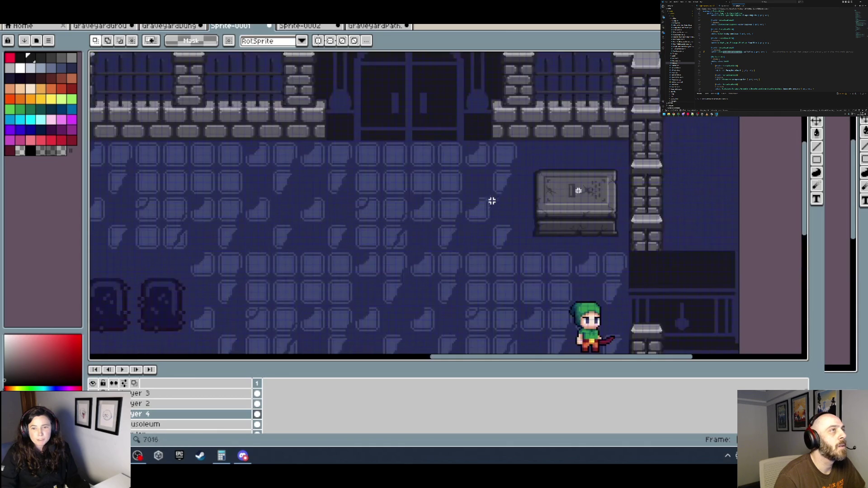
{"action": "mouse_move", "coordinate": [452, 240]}
{"action": "left_mouse_down"}
{"action": "mouse_move", "coordinate": [420, 221]}
{"action": "mouse_move", "coordinate": [682, 188]}
{"action": "mouse_move", "coordinate": [312, 227]}
{"action": "mouse_move", "coordinate": [409, 187]}
{"action": "left_mouse_up"}
{"action": "scroll", "coordinate": [251, 238], "scroll_direction": "up", "scroll_amount": 2}
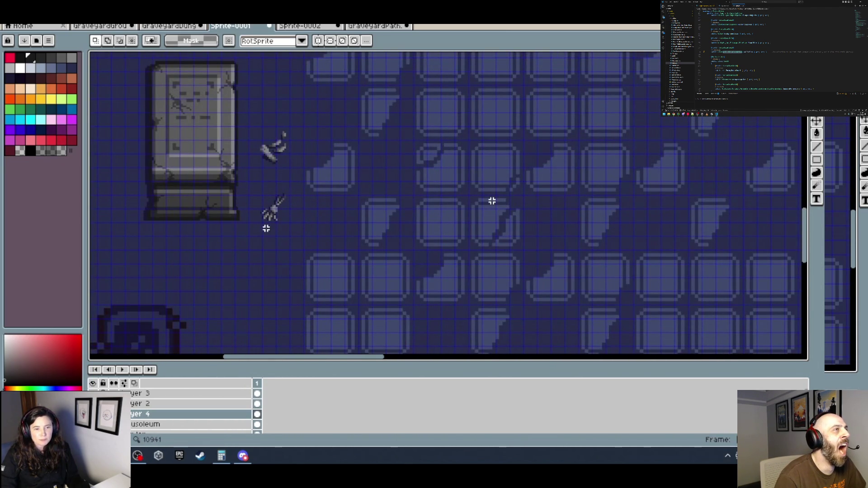
{"action": "scroll", "coordinate": [271, 230], "scroll_direction": "down", "scroll_amount": 2}
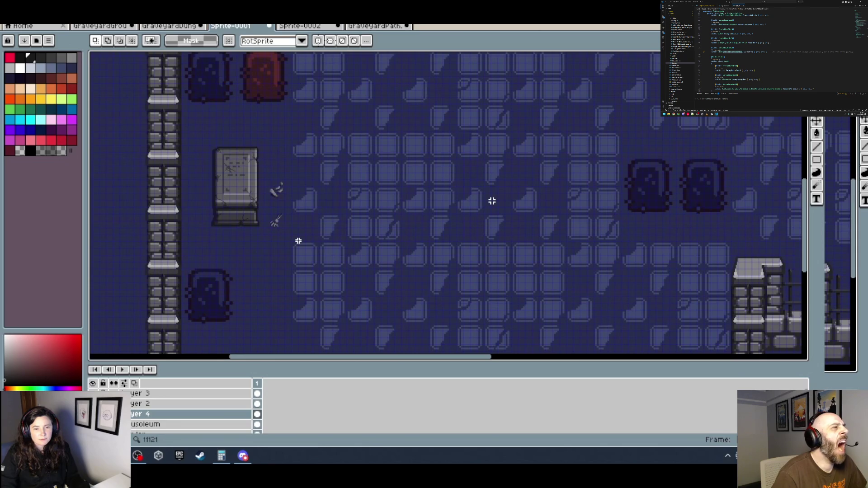
{"action": "scroll", "coordinate": [298, 240], "scroll_direction": "down", "scroll_amount": 2}
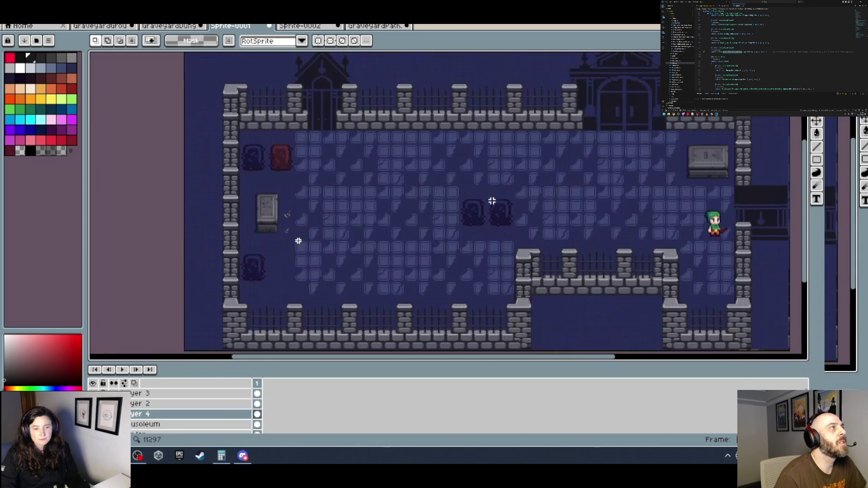
{"action": "scroll", "coordinate": [314, 238], "scroll_direction": "up", "scroll_amount": 2}
{"action": "left_click_drag", "start_coordinate": [384, 222], "coordinate": [334, 240]}
{"action": "scroll", "coordinate": [281, 215], "scroll_direction": "down", "scroll_amount": 3}
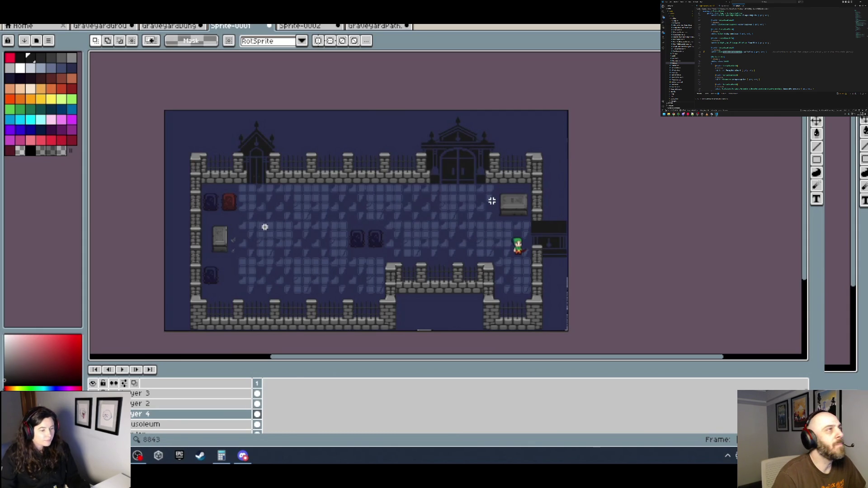
{"action": "scroll", "coordinate": [217, 251], "scroll_direction": "up", "scroll_amount": 3}
{"action": "scroll", "coordinate": [279, 248], "scroll_direction": "up", "scroll_amount": 2}
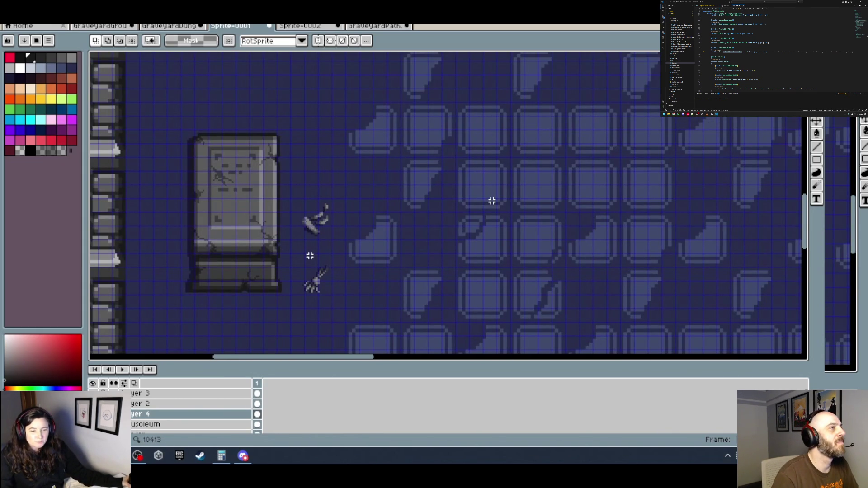
{"action": "scroll", "coordinate": [309, 255], "scroll_direction": "down", "scroll_amount": 2}
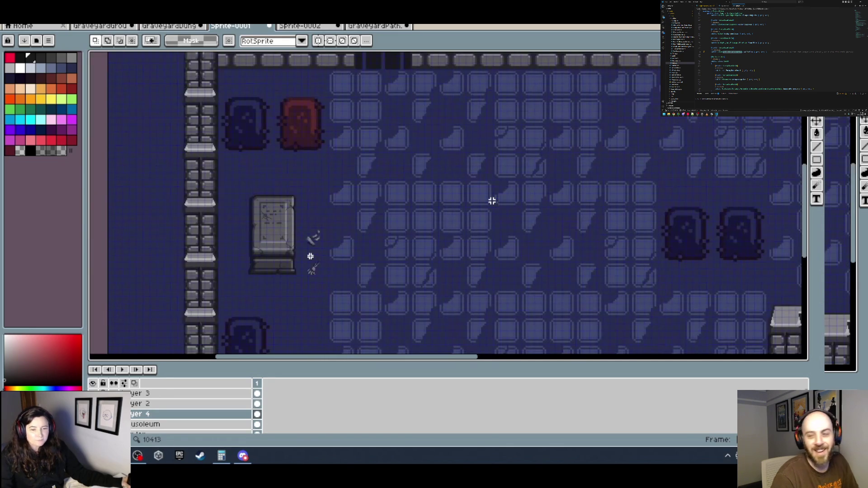